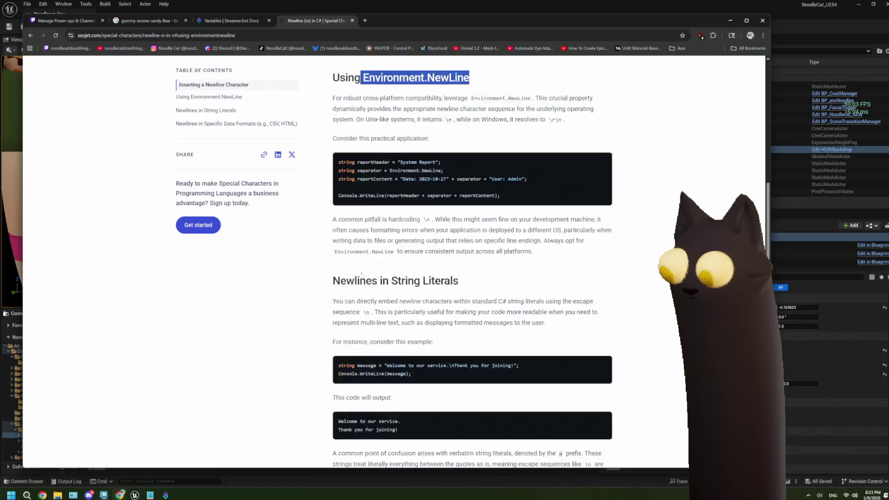
Highlight the \n escape in the C# example, close the Newline article, and bring Unreal Editor forward
left_click_drag(455, 275, 445, 276)
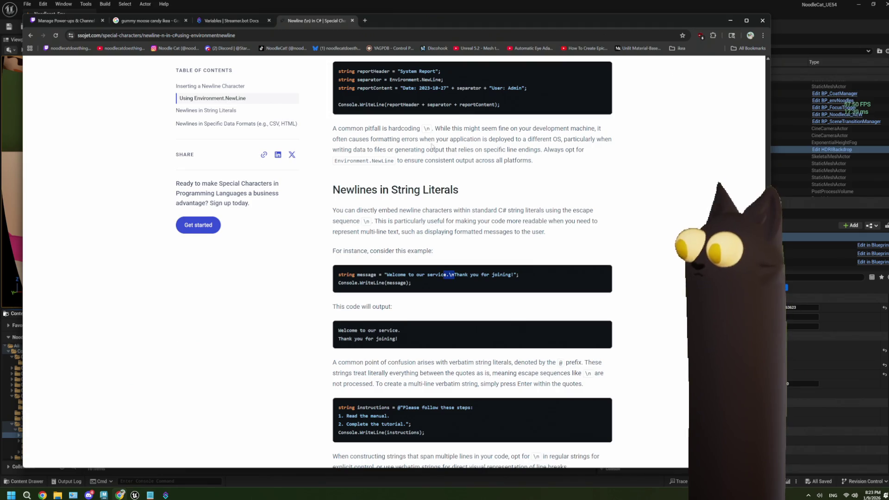
left_click(352, 21)
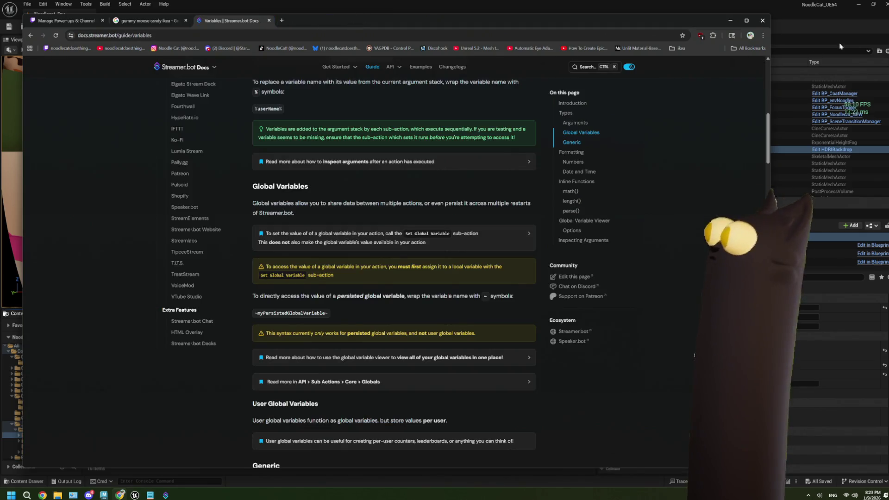
left_click(754, 5)
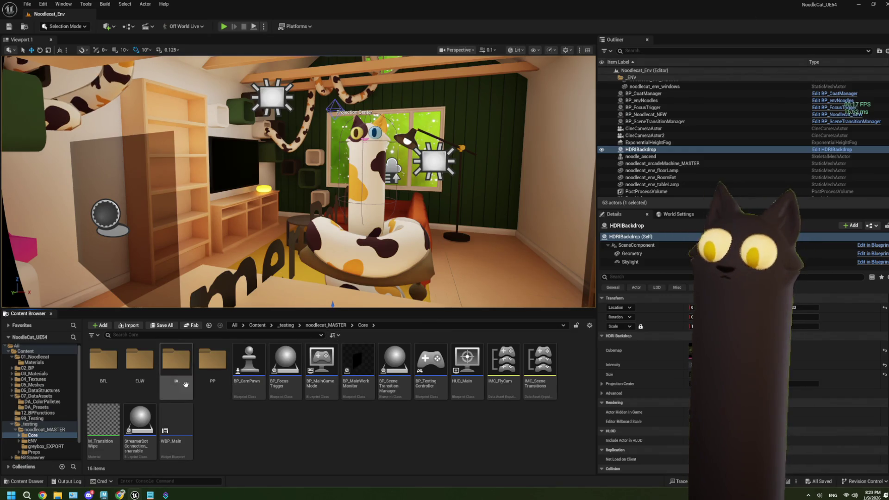
Open StreamerBotConnection_shareable, edit the Make Literal String help text, and start a Play-In-Editor test
double_click(140, 421)
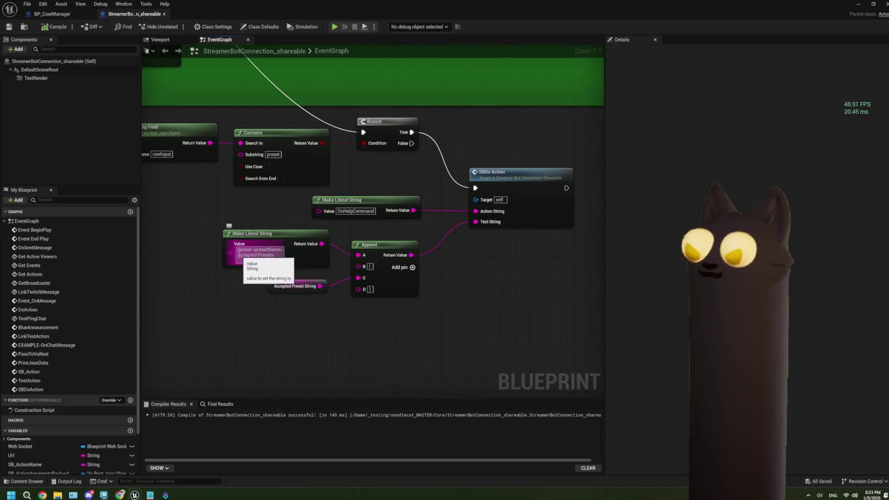
left_click(250, 260)
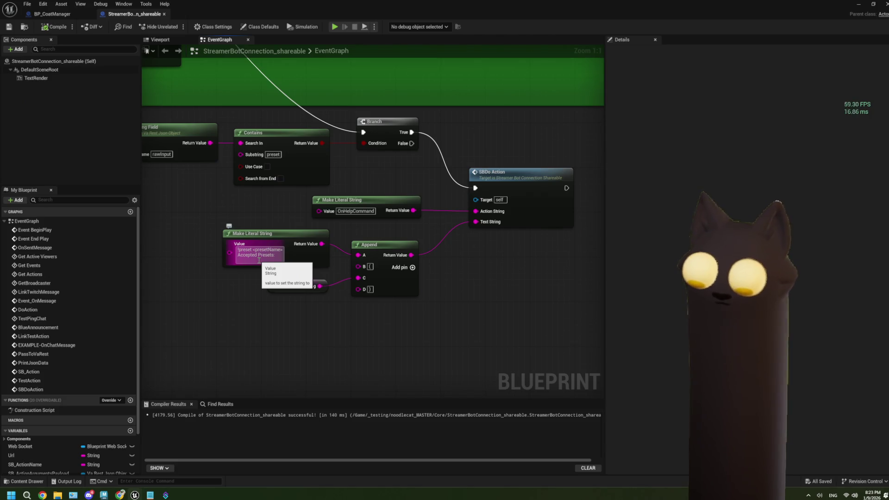
type(":\\n")
key("Return")
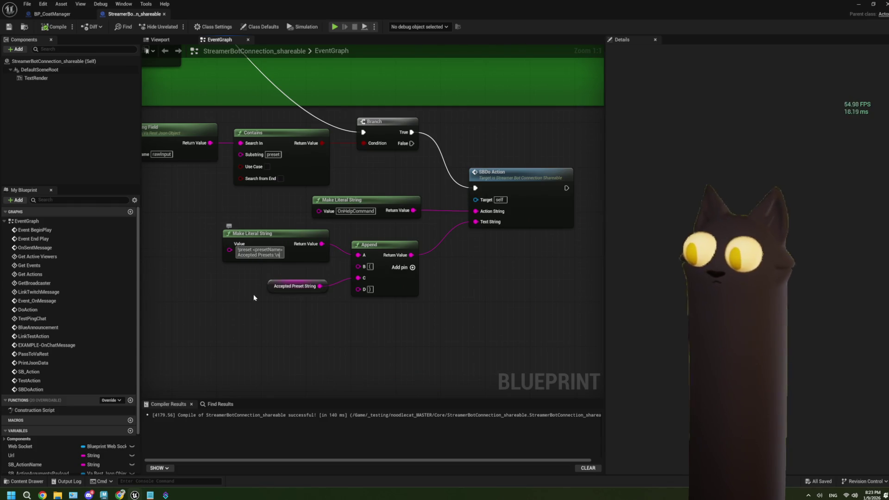
left_click(335, 27)
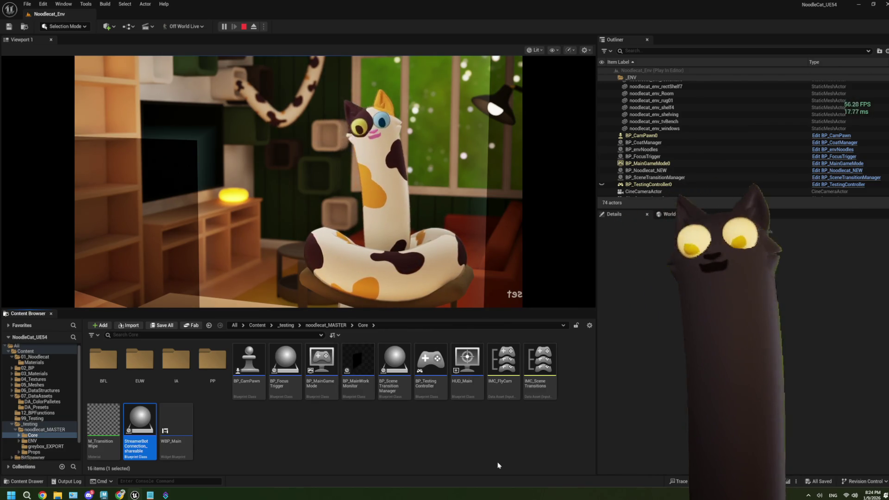
Stop the Play-In-Editor session after watching the Noodlecat_Env level run
left_click(244, 26)
left_click(271, 422)
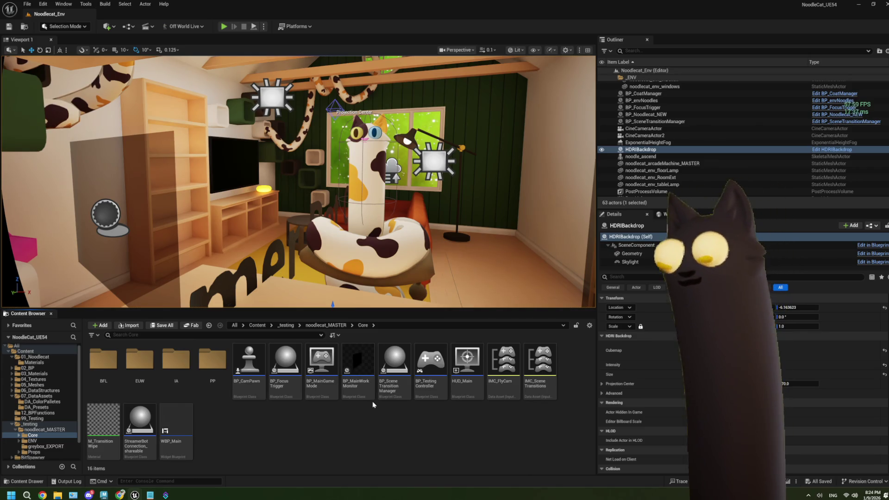
Join the help string onto one line with ' | ' before Accepted Presets, then shift the node left
double_click(140, 419)
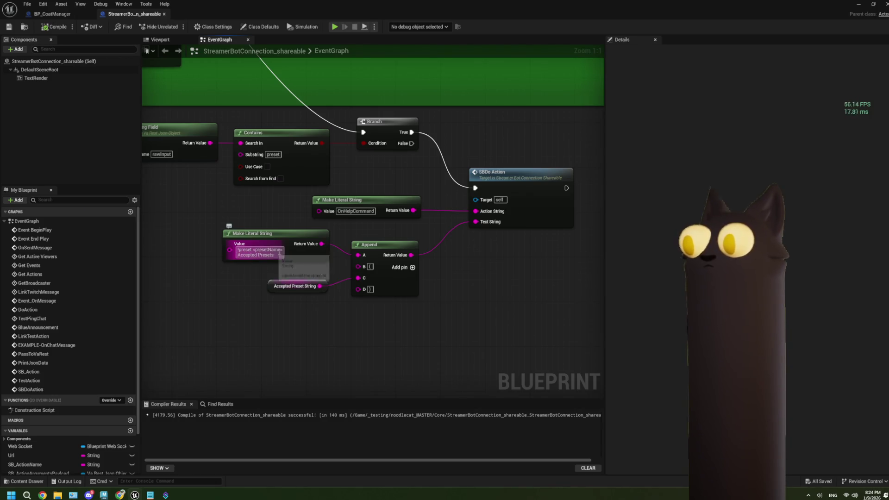
key("BackSpace")
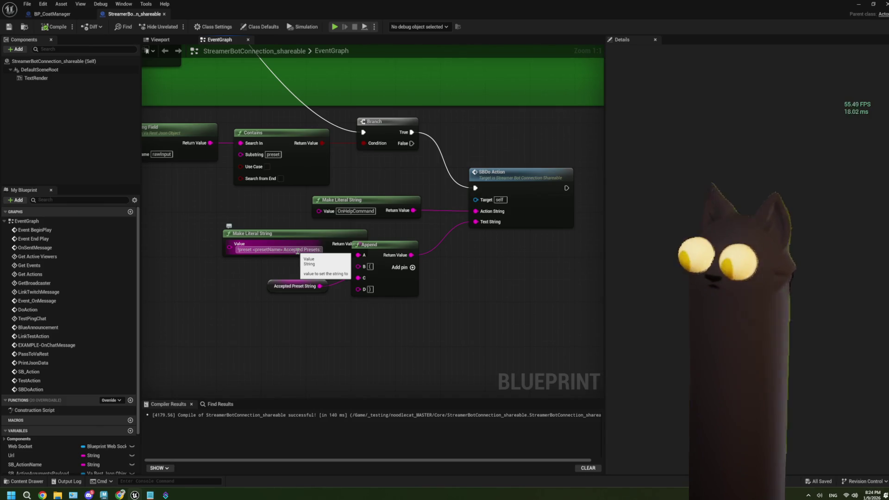
type("| ")
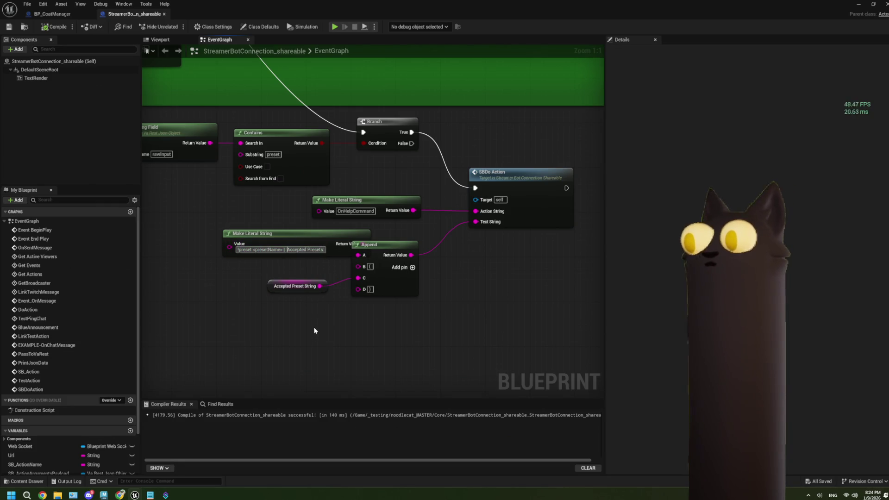
type(" |")
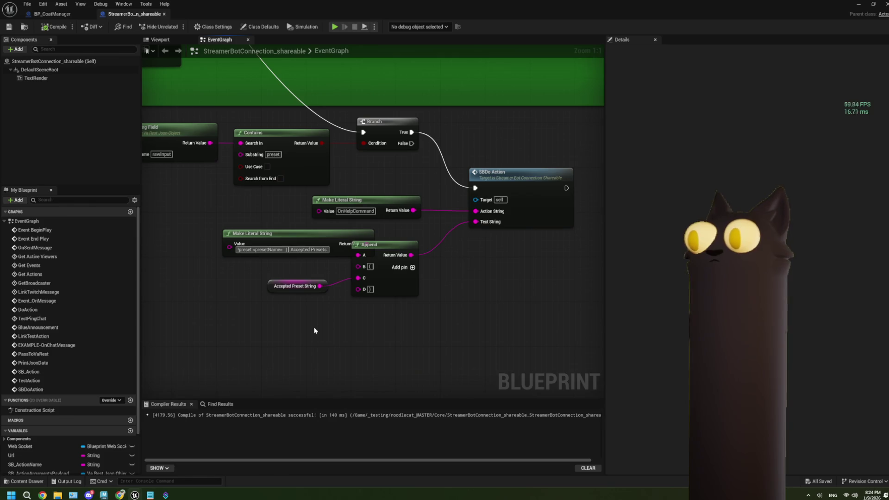
left_click_drag(291, 239, 263, 239)
left_click(259, 341)
left_click_drag(259, 341, 306, 331)
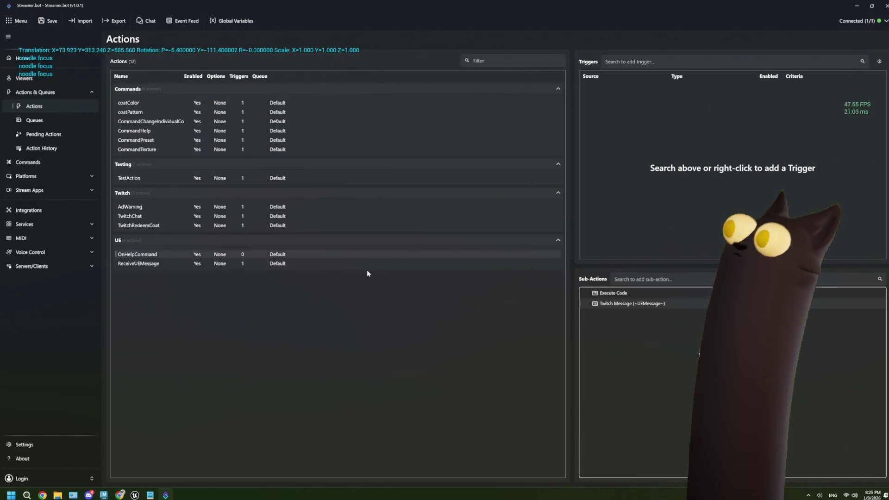
Select ReceiveUEMessage under the UE group to show its Websocket Client Message trigger
left_click(144, 263)
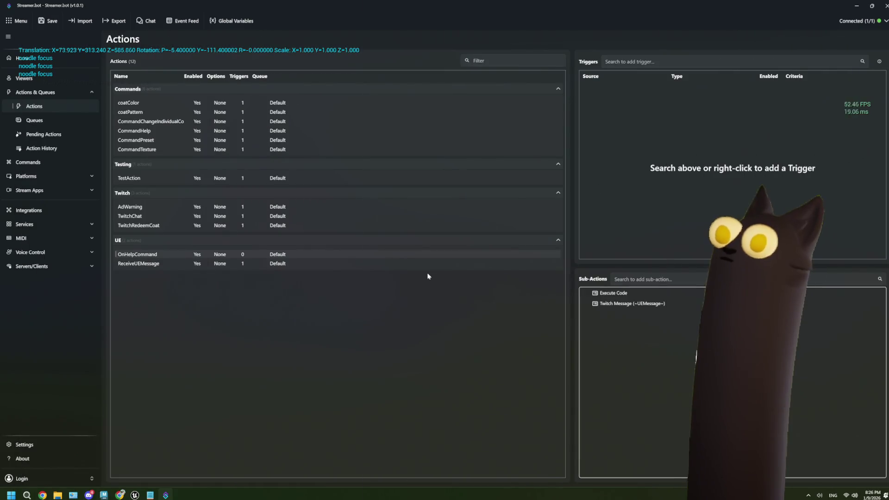
left_click(166, 266)
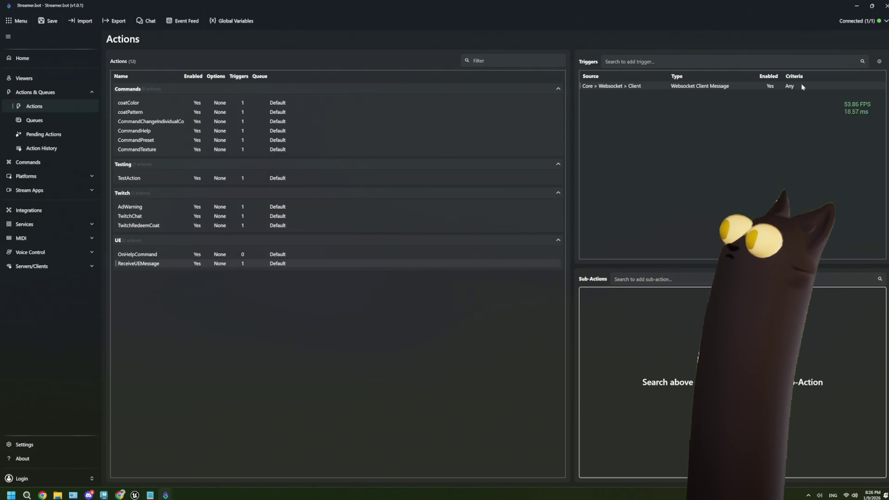
Inspect the Websocket Client Message trigger's client list and leave it set to Any
double_click(815, 86)
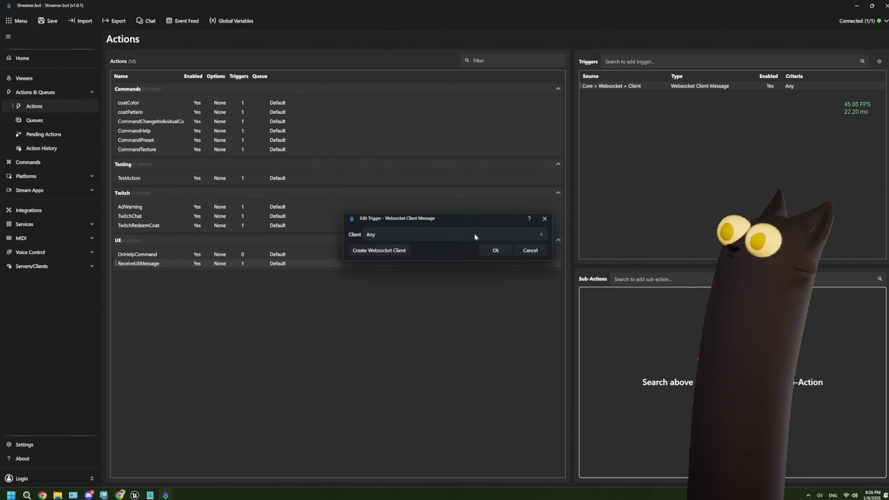
left_click(370, 234)
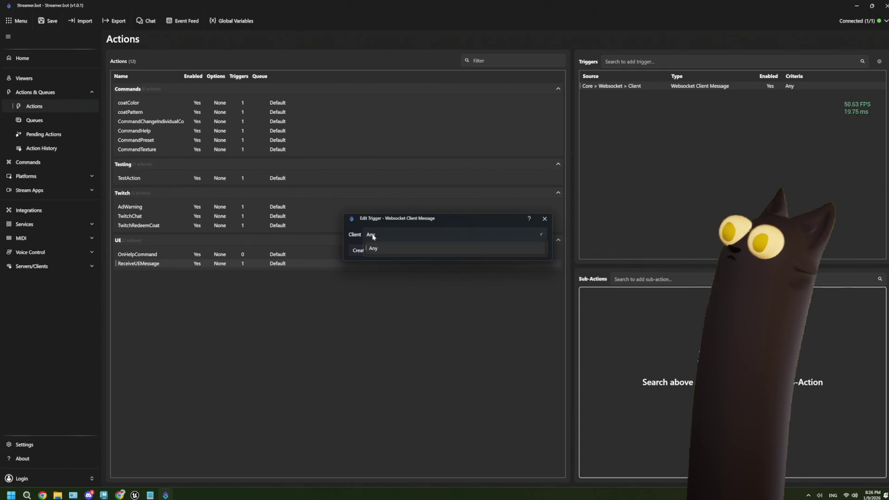
left_click(373, 236)
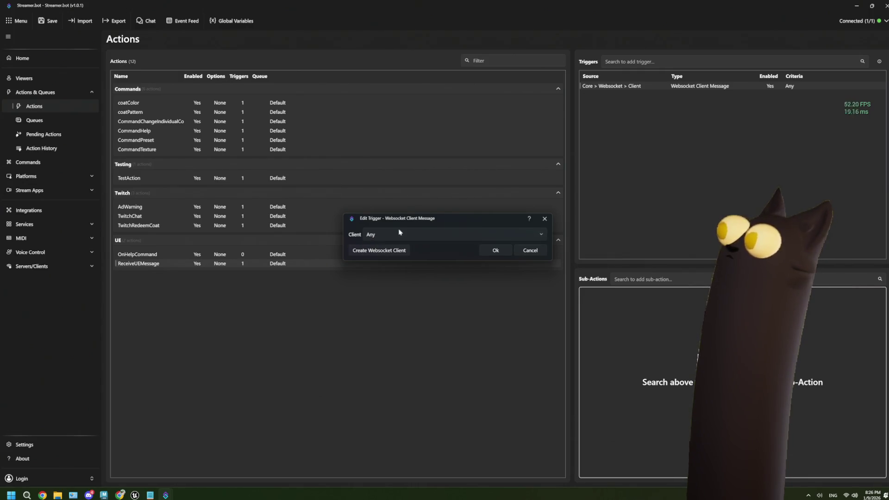
left_click(474, 235)
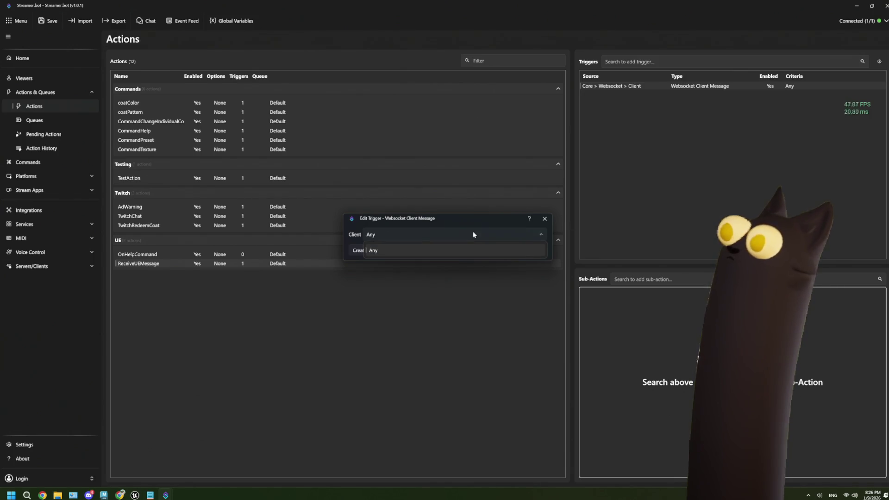
left_click(474, 235)
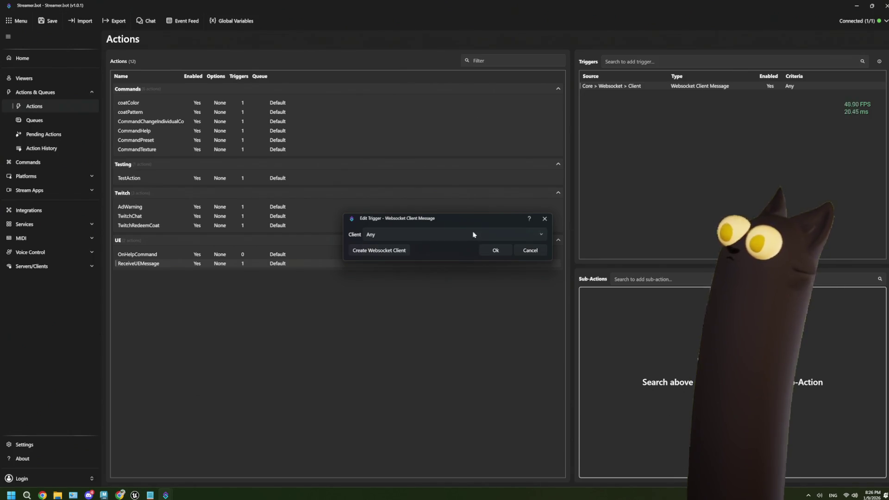
left_click(534, 252)
Add a Twitch Chat Send Message to Channel sub-action to ReceiveUEMessage
right_click(606, 314)
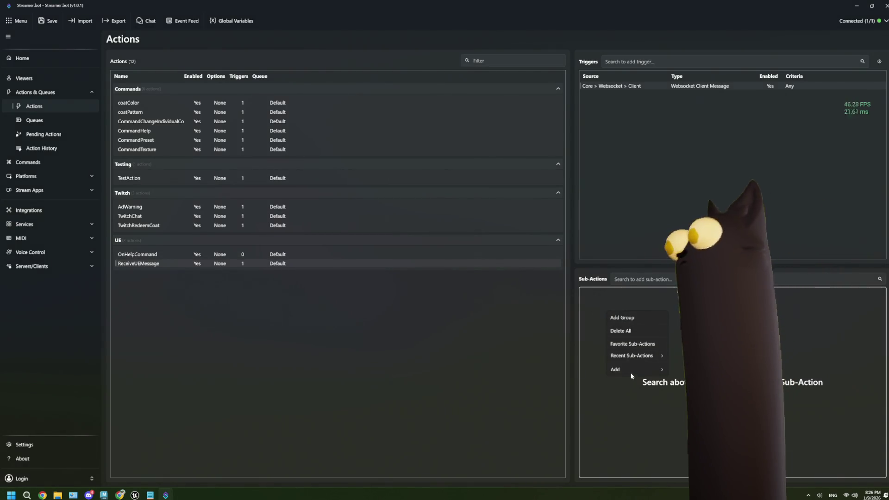
mouse_move(634, 372)
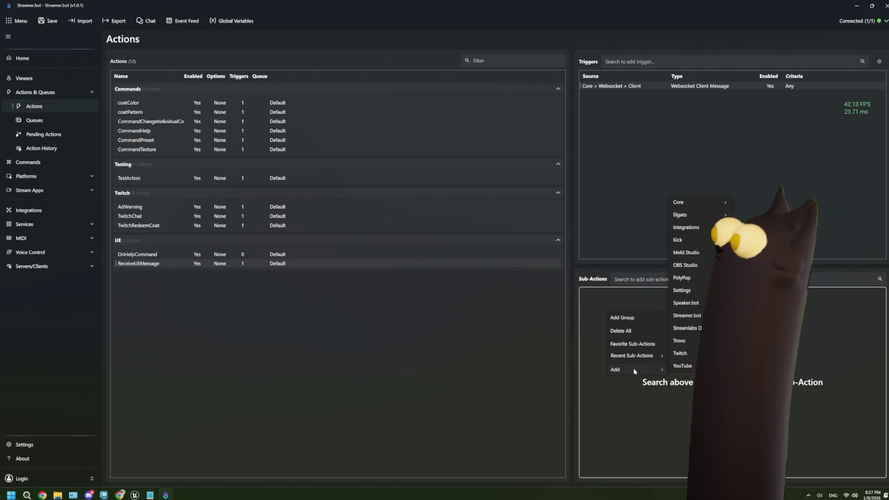
mouse_move(683, 353)
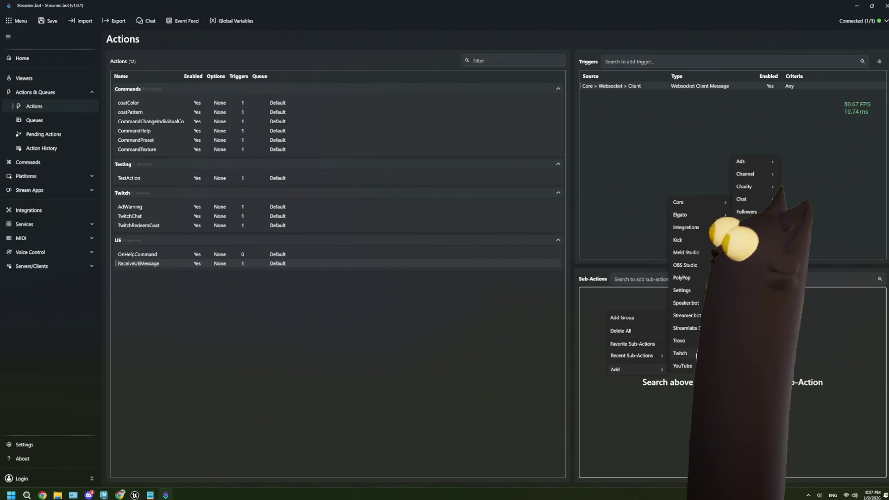
mouse_move(762, 199)
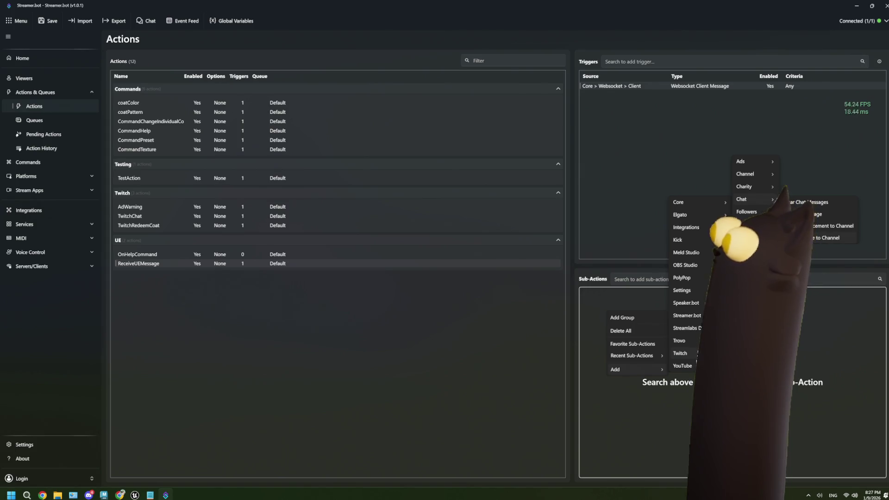
left_click(828, 238)
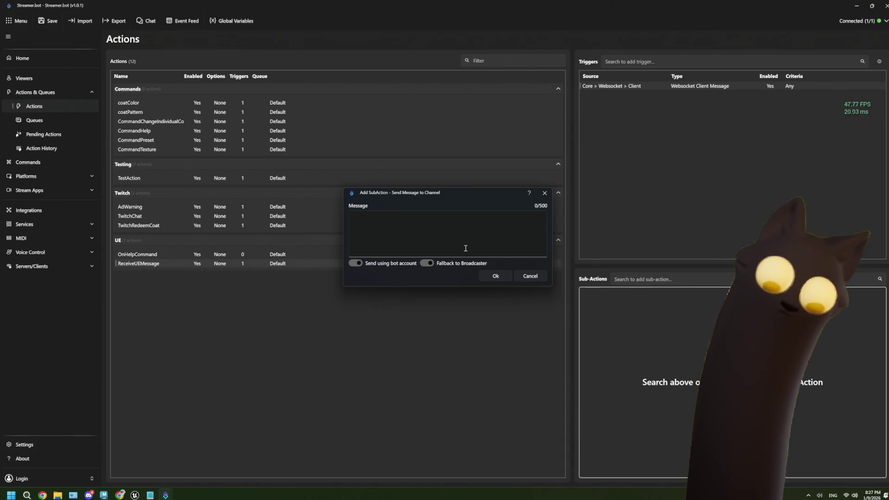
Set the Send Message sub-action's text to %message%, confirm it, then select OnHelpCommand
type("%UEMe")
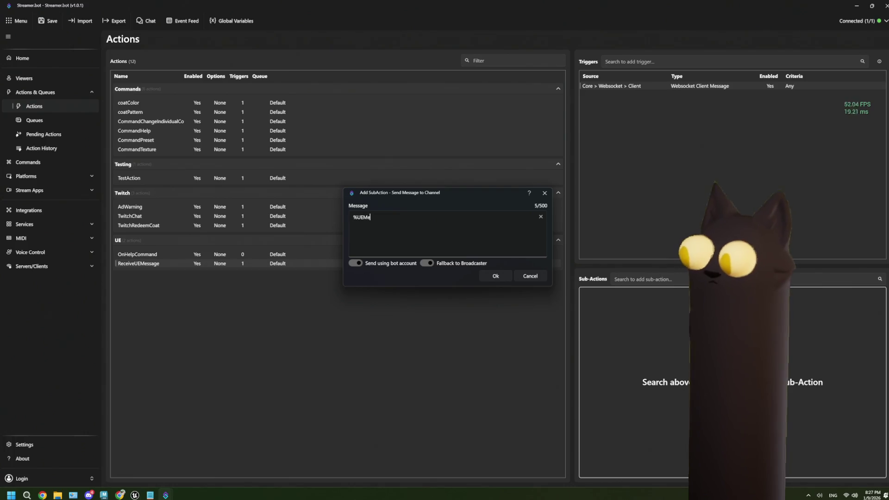
key("BackSpace")
key("BackSpace")
type("message")
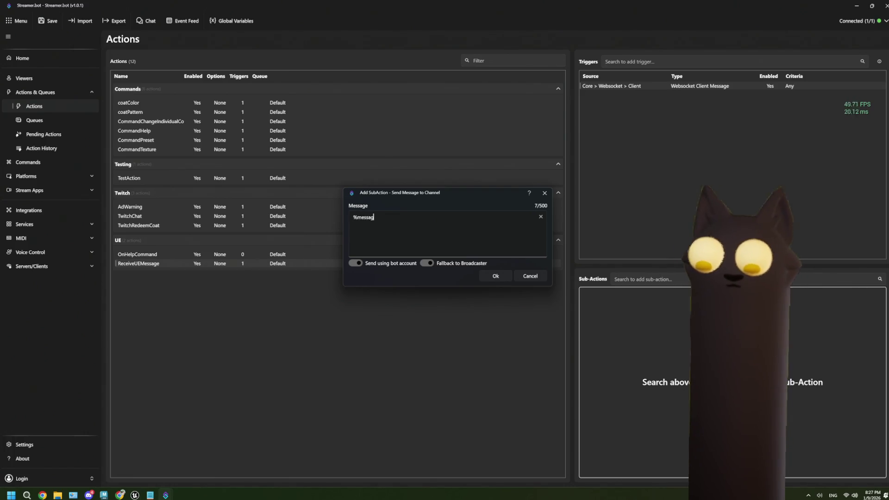
type("%")
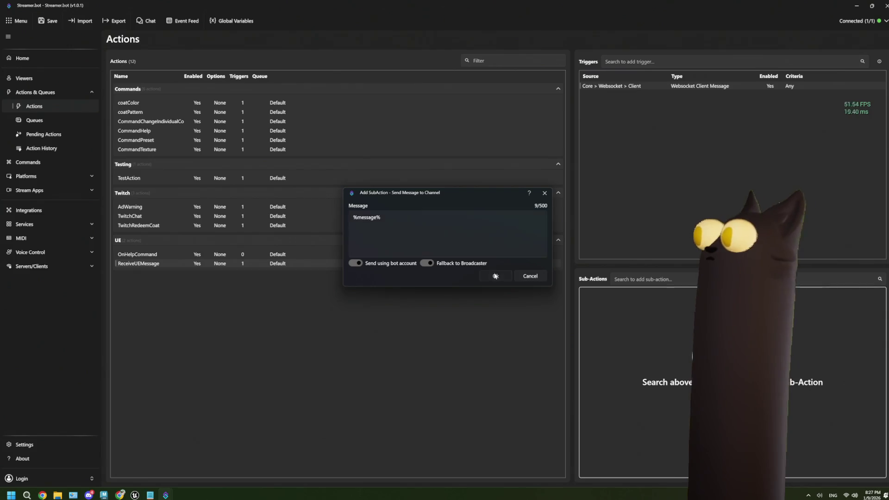
left_click(494, 276)
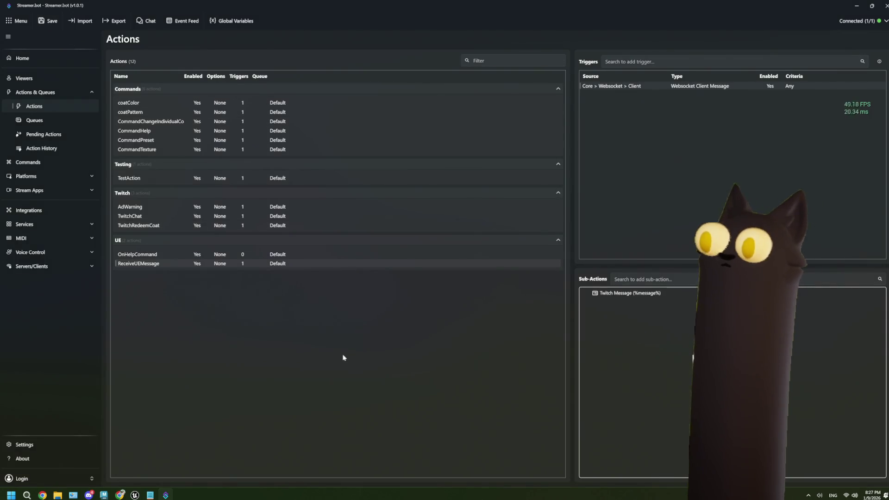
left_click(150, 254)
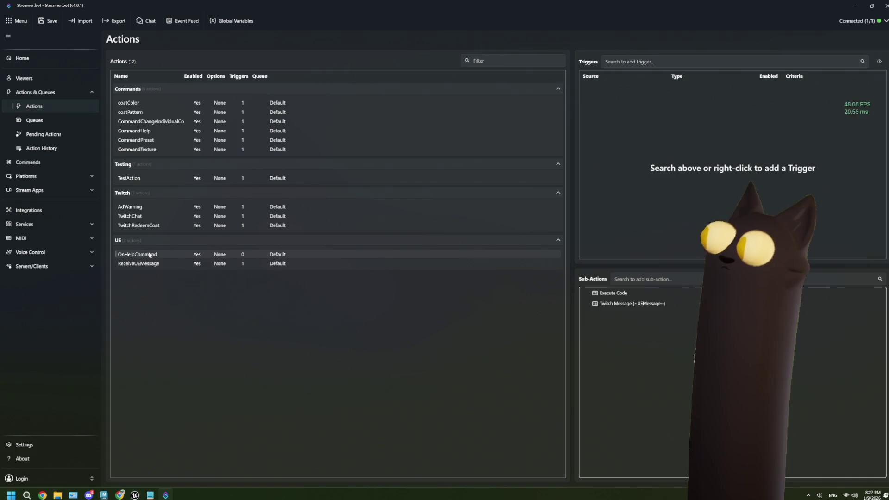
Delete OnHelpCommand's Twitch Message sub-action, save with Ctrl+S, and minimize Streamer.bot
left_click(611, 292)
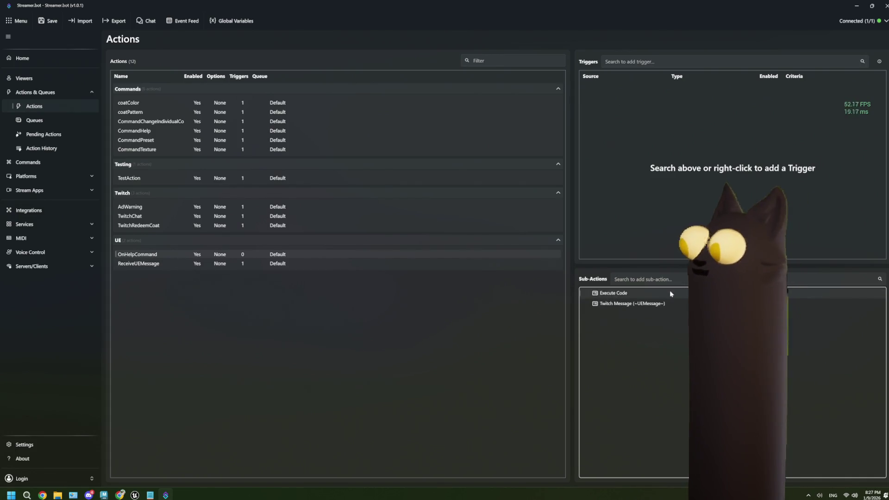
right_click(638, 304)
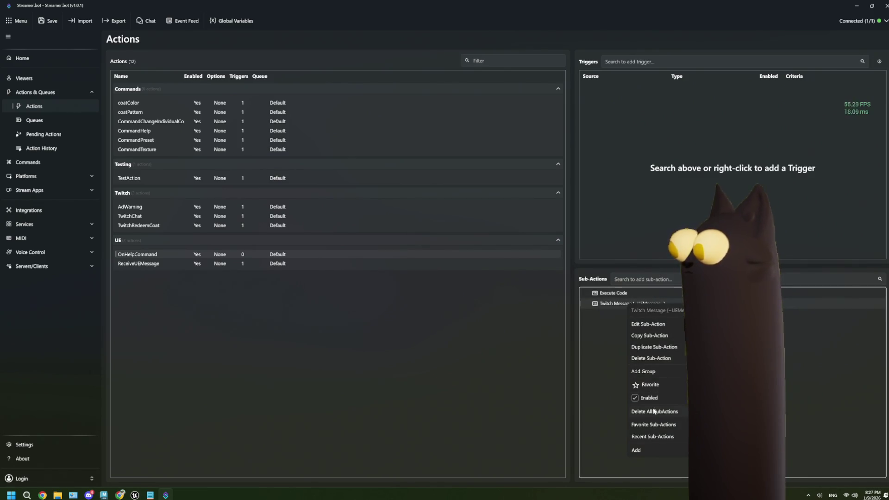
left_click(660, 358)
left_click(470, 264)
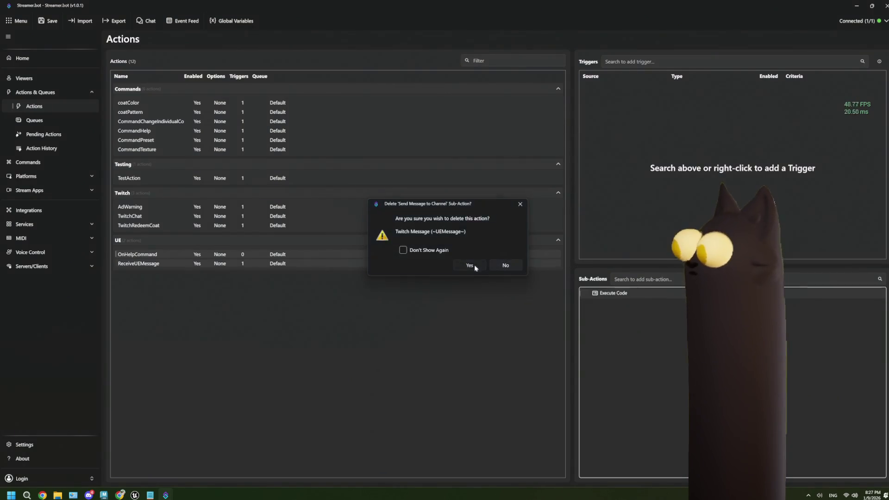
key("ctrl+s")
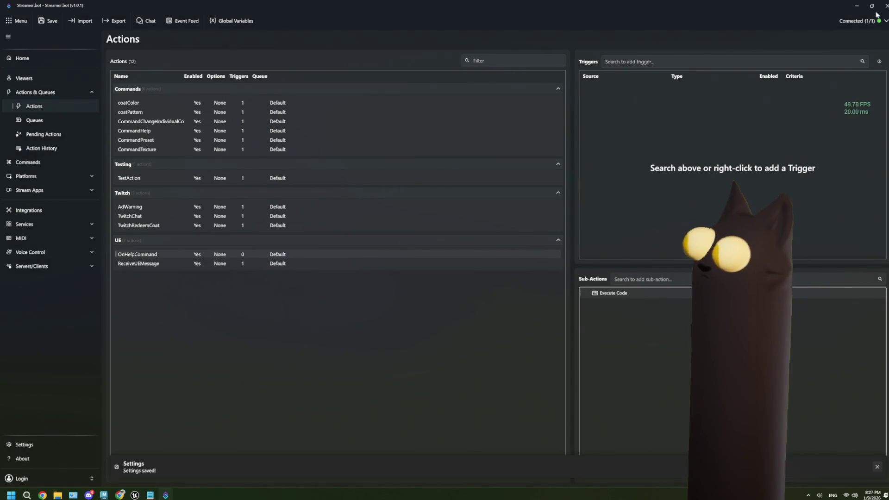
left_click(859, 7)
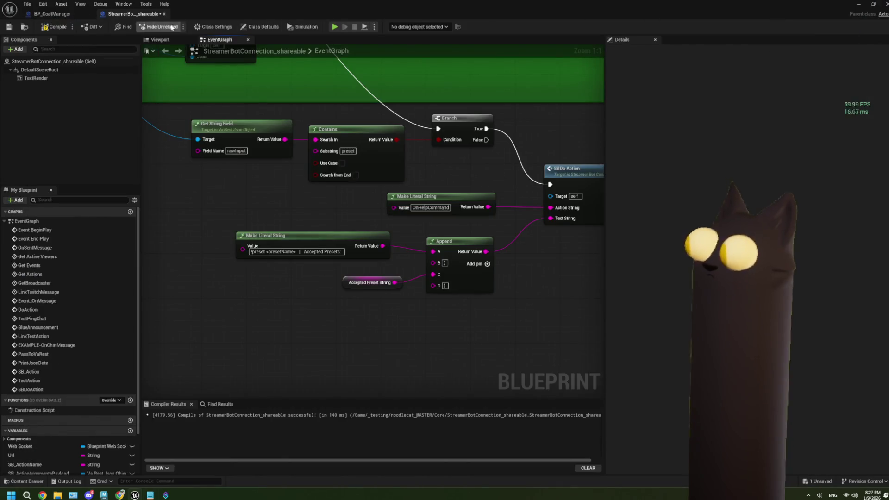
Minimize the Blueprint editor, end the Play-In-Editor session with Esc, and return to Streamer.bot
left_click(858, 7)
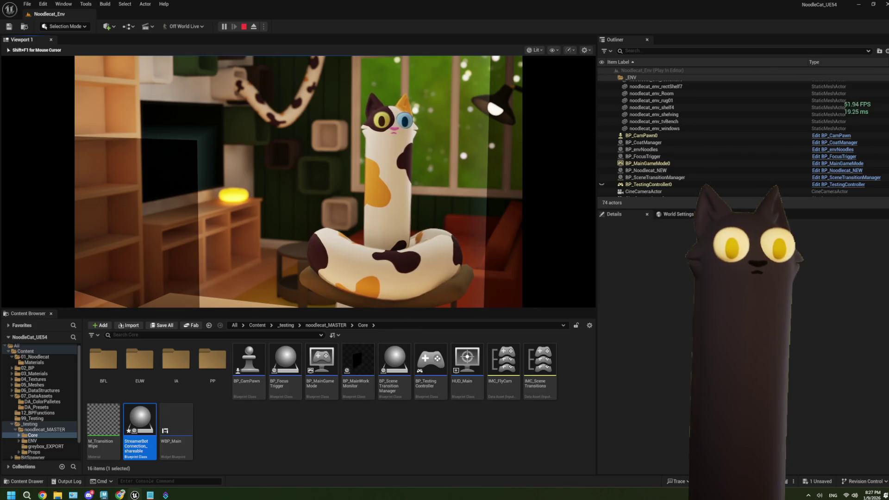
key("Escape")
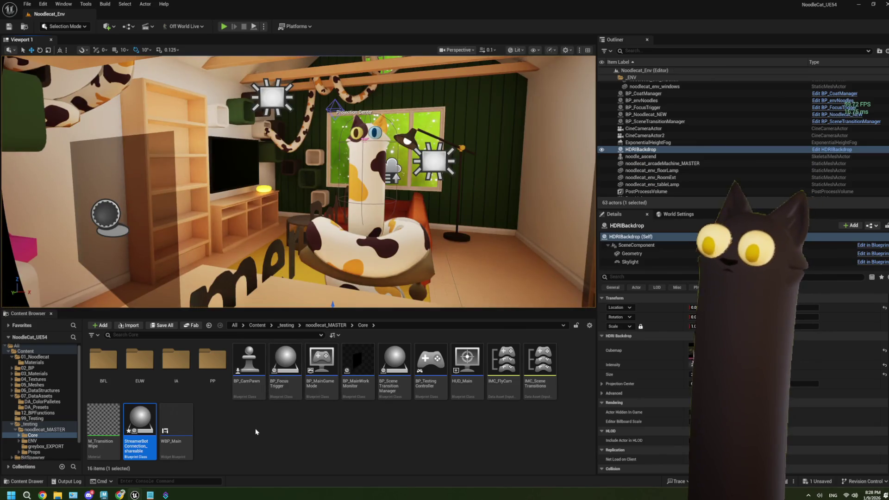
left_click(255, 429)
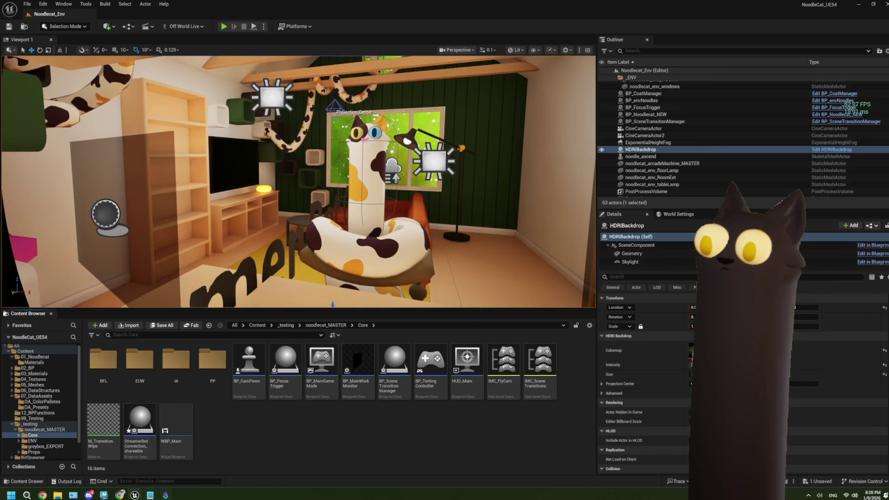
left_click(169, 496)
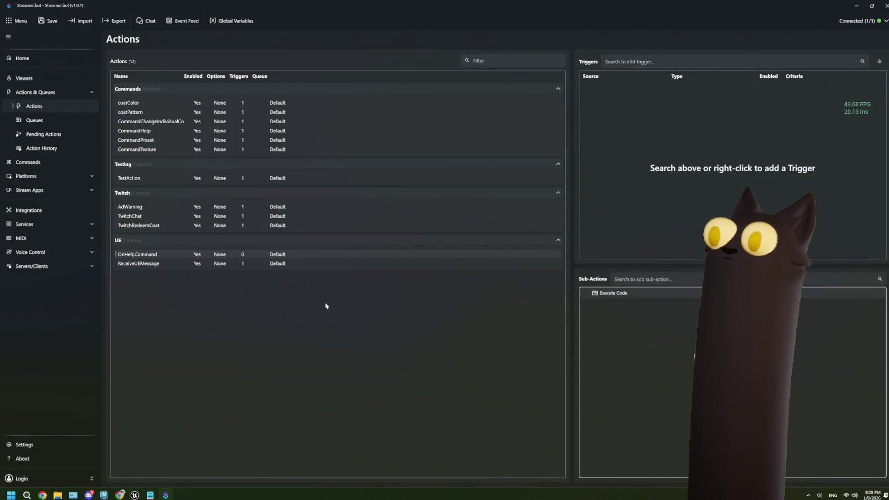
Review ReceiveUEMessage's Websocket trigger, confirming its client stays Any, and cancel
left_click(162, 263)
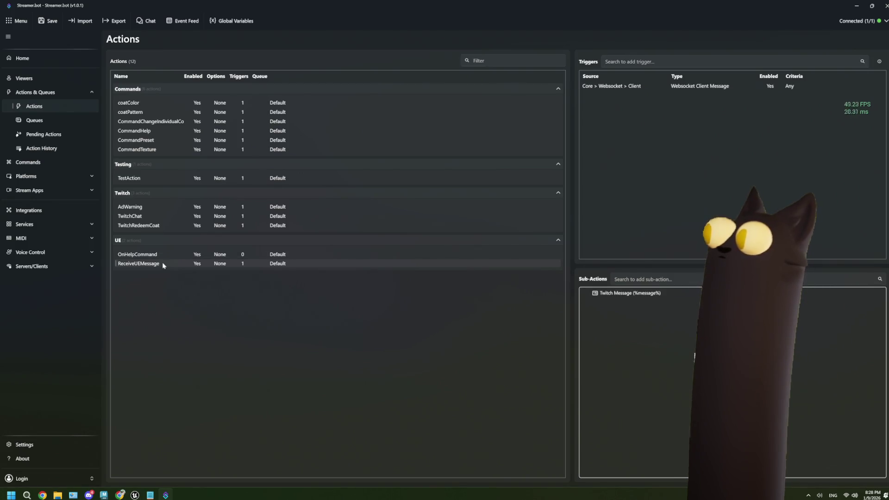
double_click(792, 86)
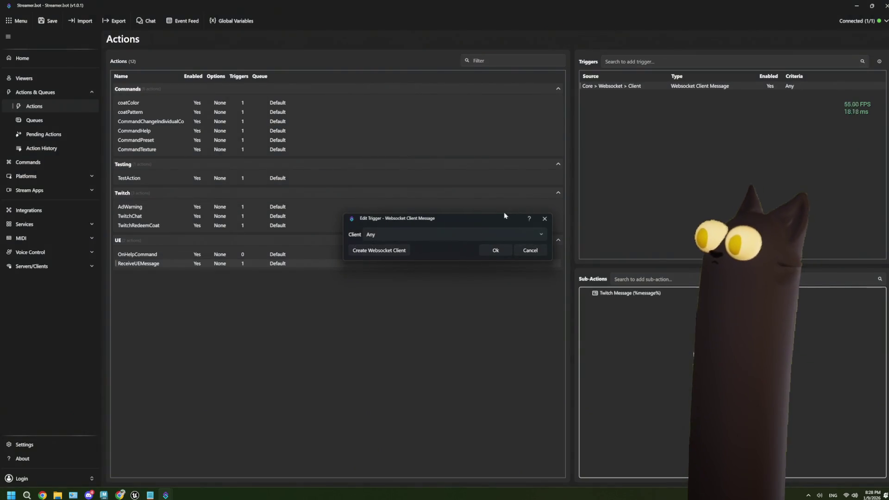
left_click(447, 235)
left_click(448, 235)
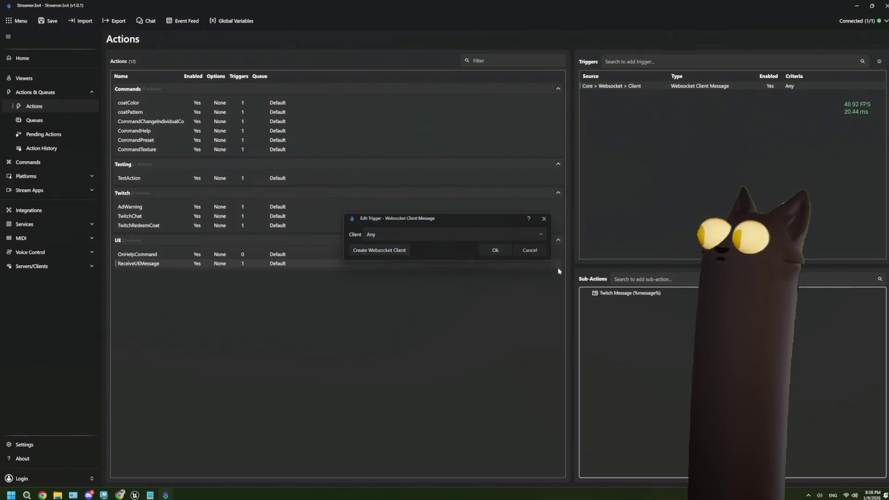
left_click(527, 250)
Open the Twitch Message sub-action's %message% settings, then switch to the Unreal Blueprint EventGraph
double_click(647, 296)
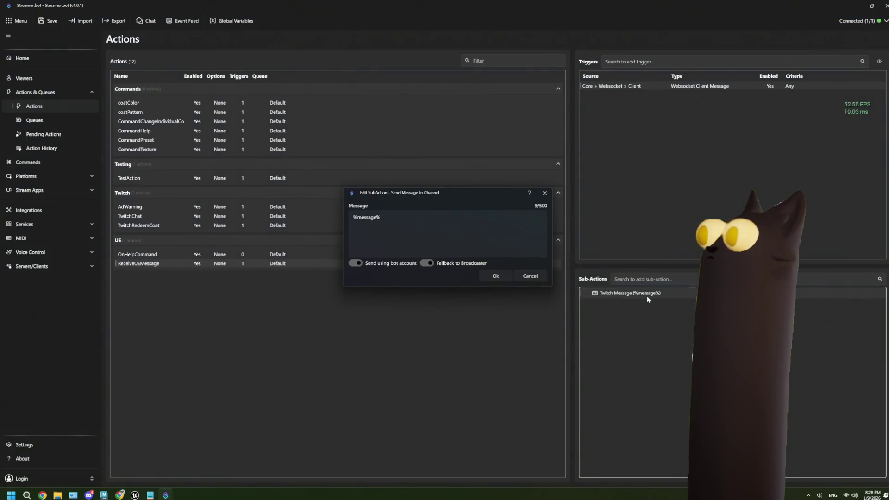
mouse_move(462, 201)
left_mouse_down()
mouse_move(273, 227)
mouse_move(283, 232)
left_mouse_up()
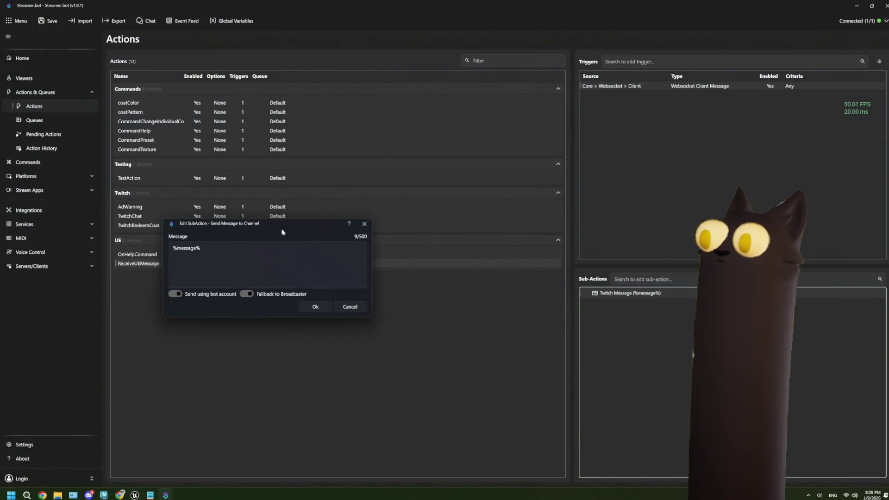
mouse_move(165, 495)
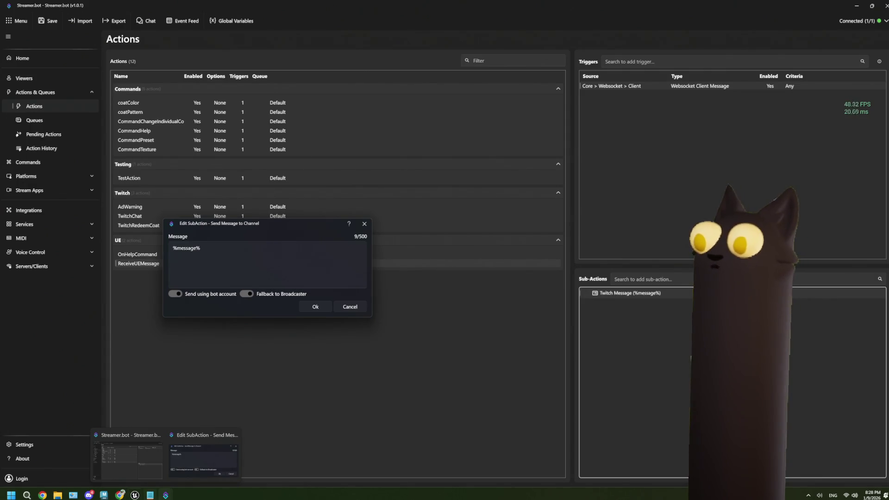
mouse_move(135, 495)
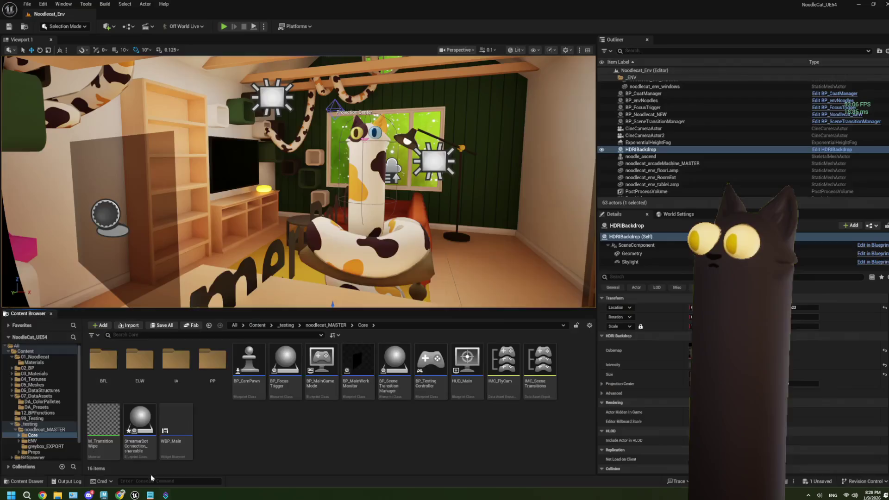
left_click(173, 459)
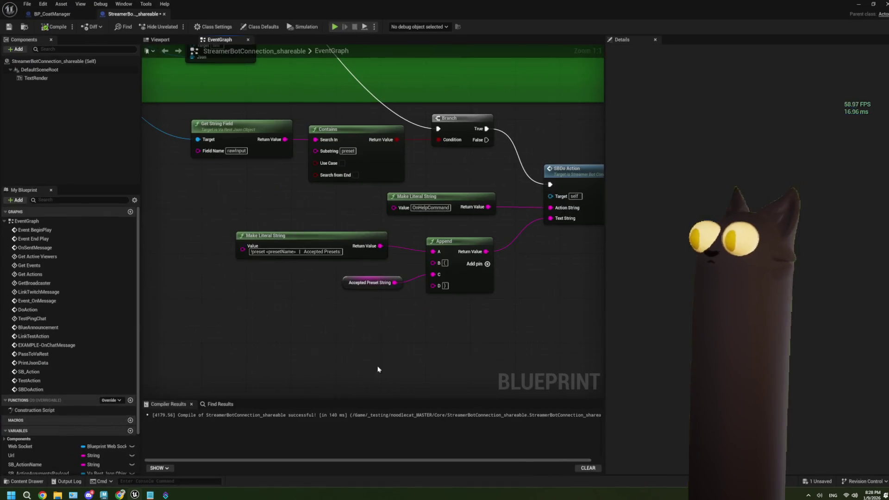
Change the SBDoAction Append node's args key from 'message' to 'text', then compile and save the Blueprint
scroll(363, 339, "down", 5)
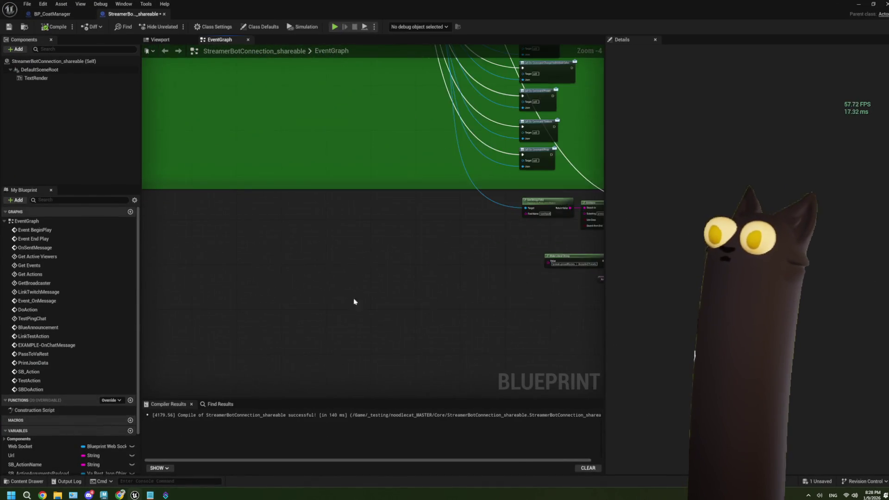
scroll(139, 302, "down", 2)
mouse_move(159, 297)
left_mouse_down()
mouse_move(293, 272)
mouse_move(335, 296)
mouse_move(365, 221)
left_mouse_up()
scroll(296, 247, "up", 6)
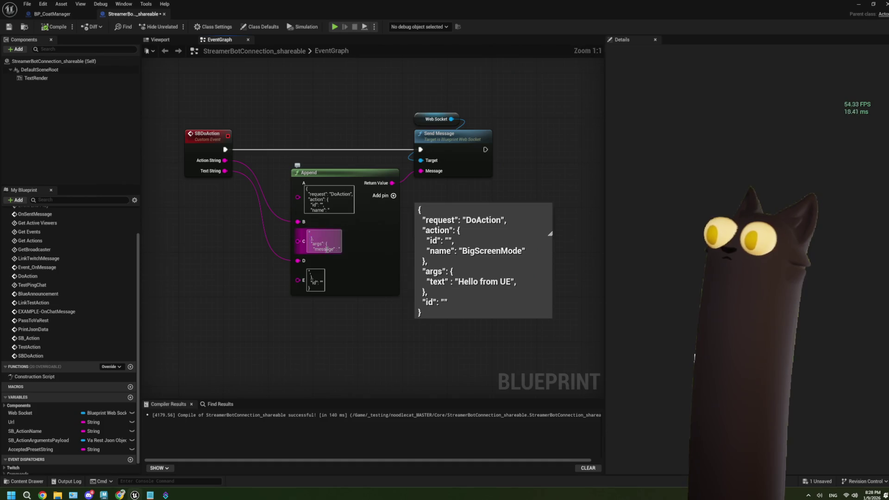
type("text")
key("Return")
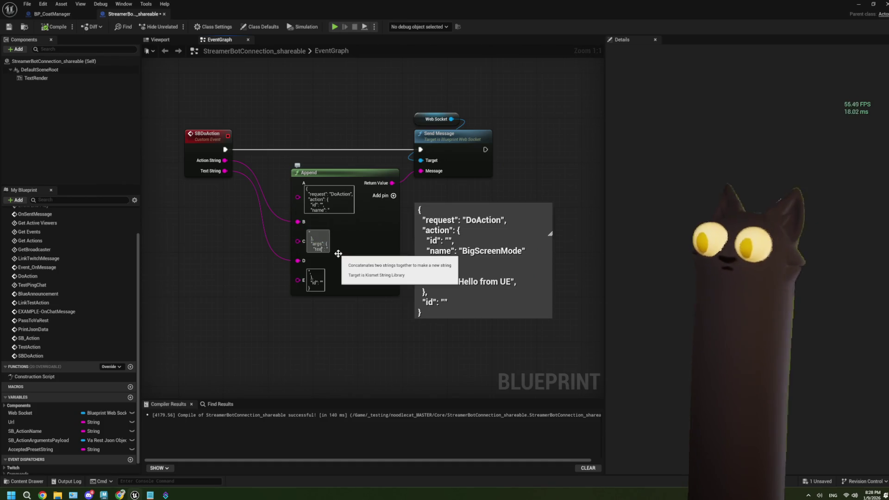
key("ctrl+s")
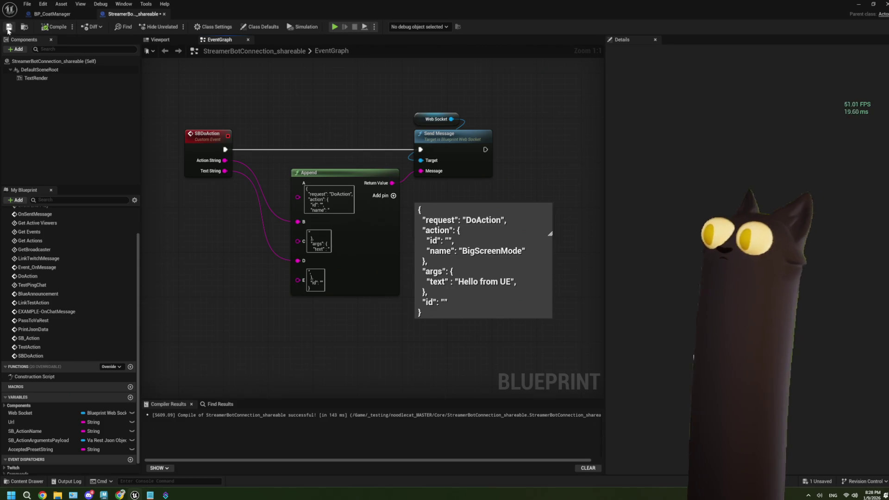
left_click(858, 5)
Change the Twitch Message sub-action's message from %message% to %text%
mouse_move(165, 494)
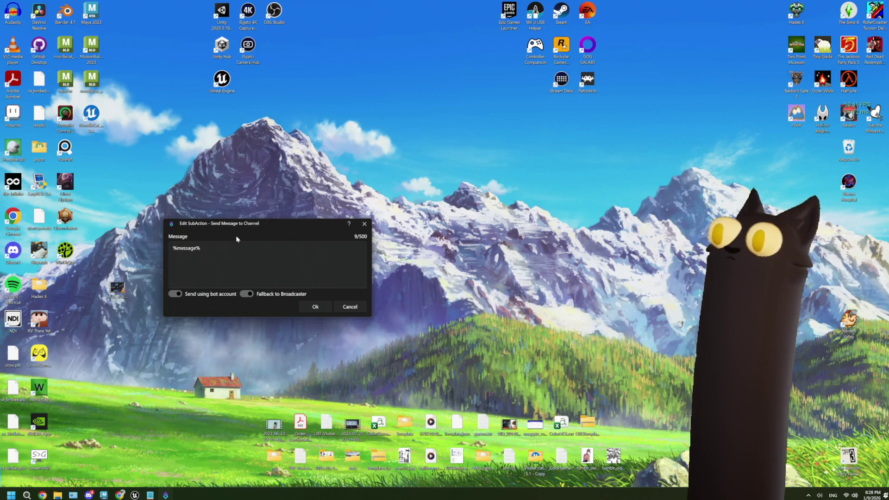
left_click(204, 451)
left_click_drag(196, 249, 179, 251)
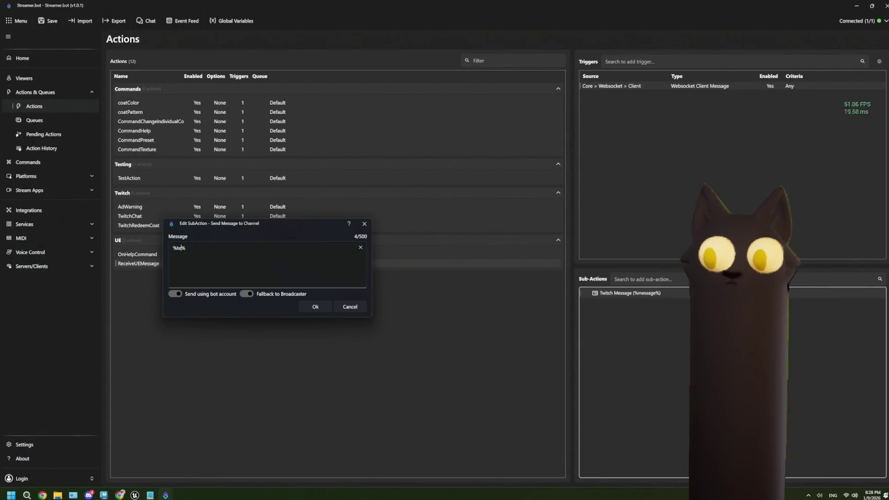
left_click(300, 308)
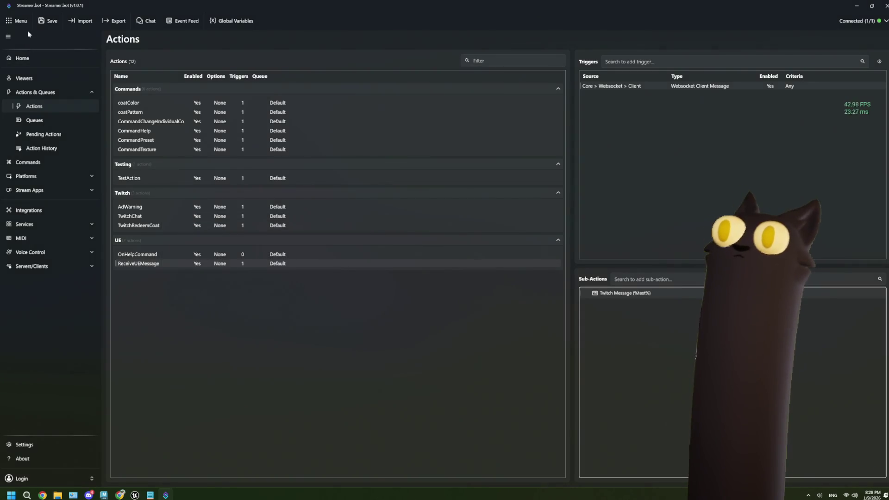
Save Streamer.bot's settings and review the websocket client trigger without changing it
key("ctrl+s")
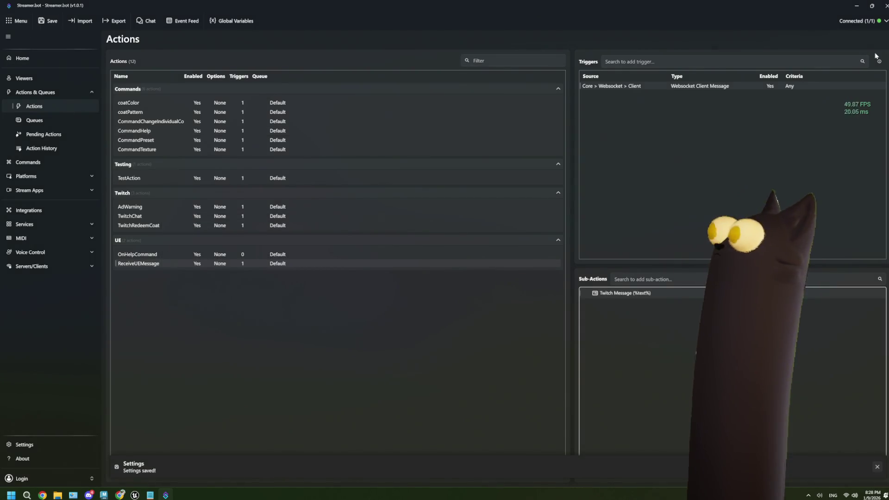
double_click(793, 90)
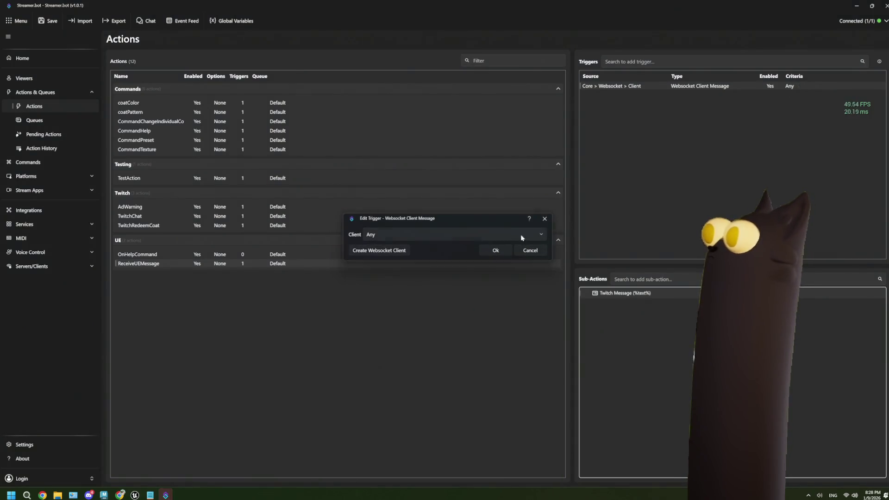
left_click(540, 250)
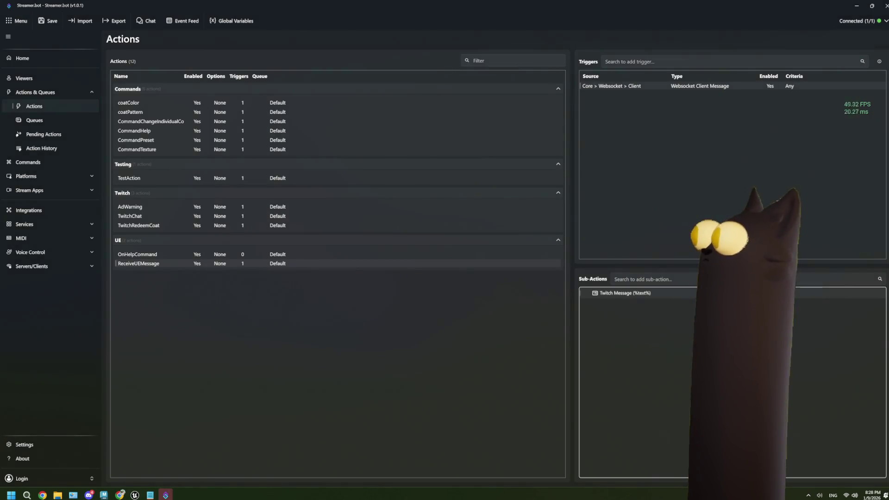
left_click(854, 6)
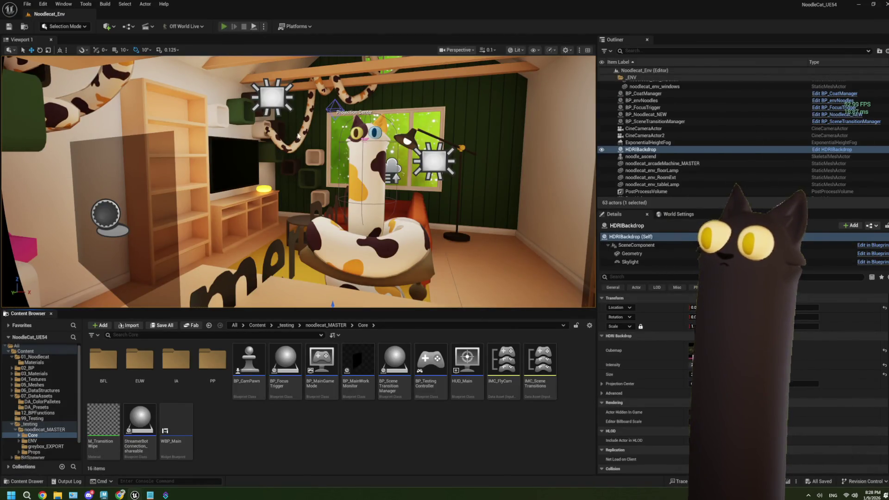
Run and stop a Play In Editor test of Noodlecat_Env, then bring Streamer.bot forward
key("alt+p")
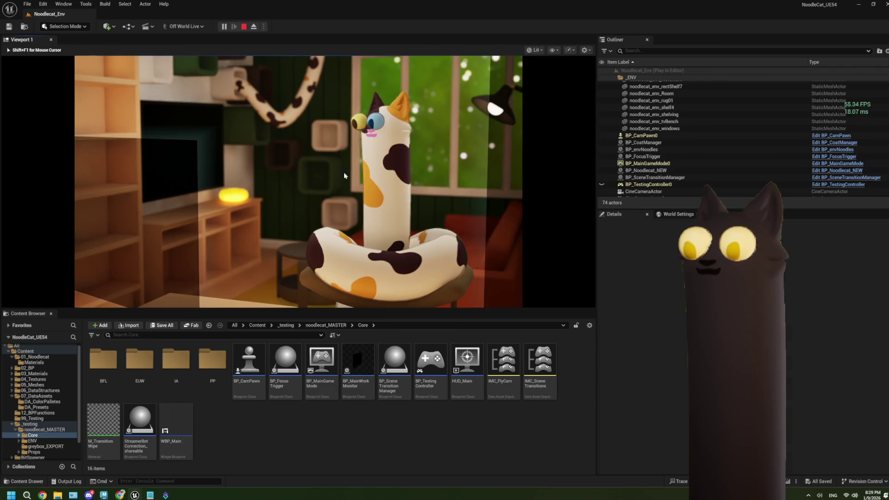
key("Escape")
mouse_move(165, 495)
left_click(165, 445)
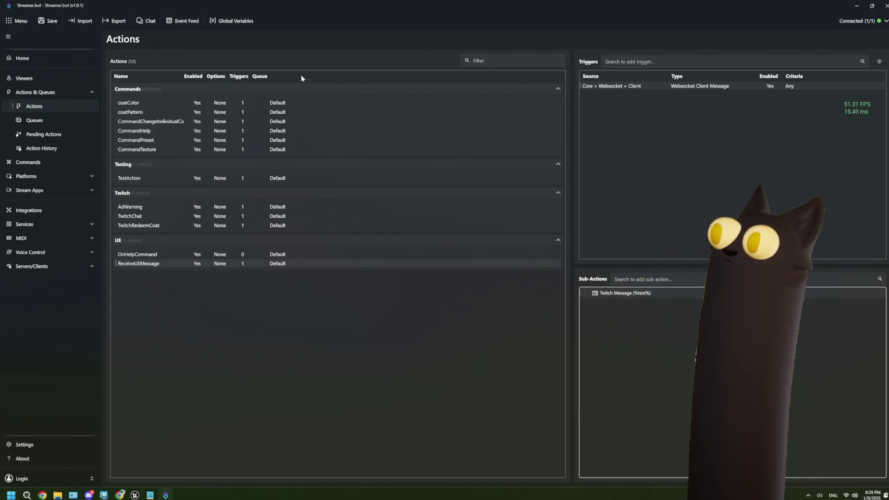
left_click(235, 23)
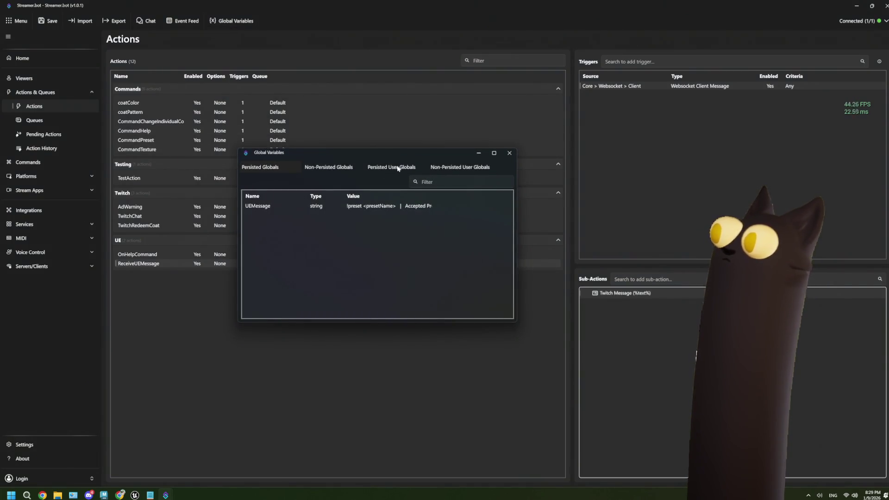
left_click(329, 168)
left_click(260, 168)
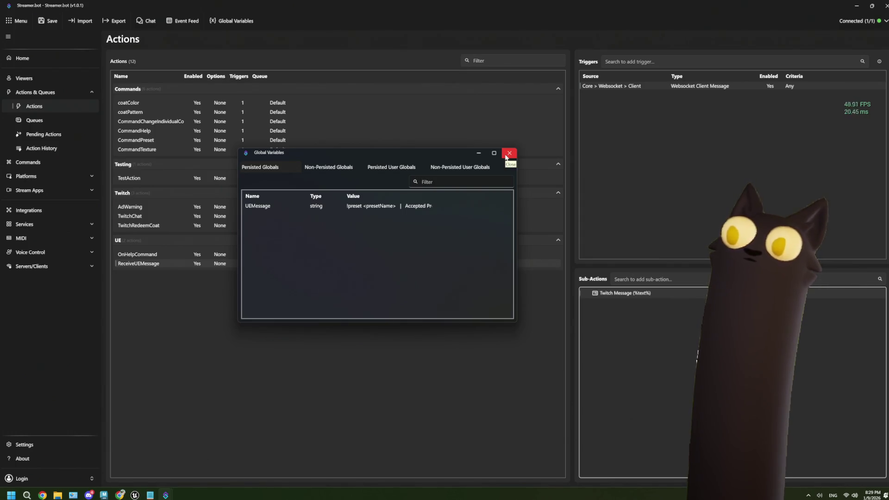
left_click(509, 154)
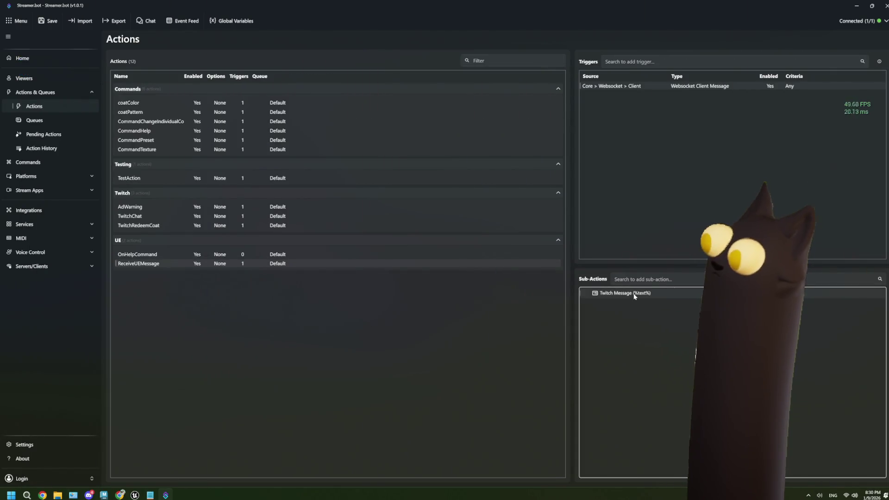
Delete ReceiveUEMessage's Twitch Message sub-action and select the OnHelpCommand action
right_click(634, 295)
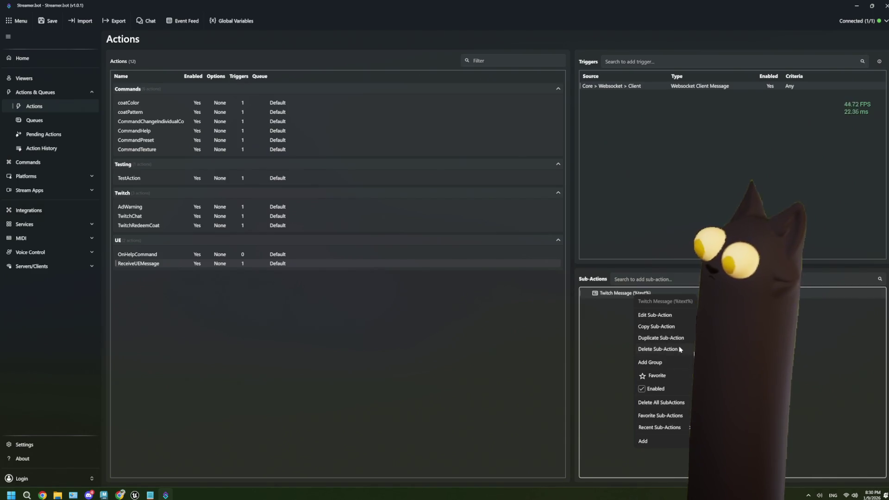
left_click(679, 349)
left_click(472, 264)
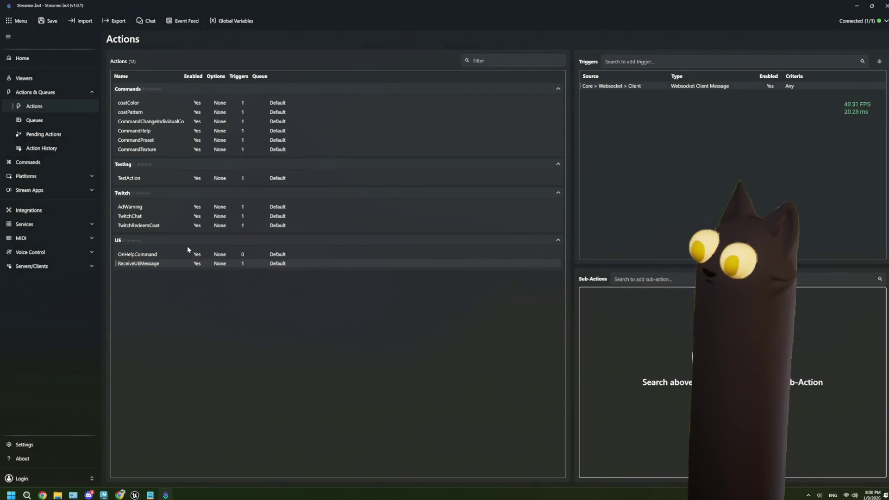
double_click(174, 254)
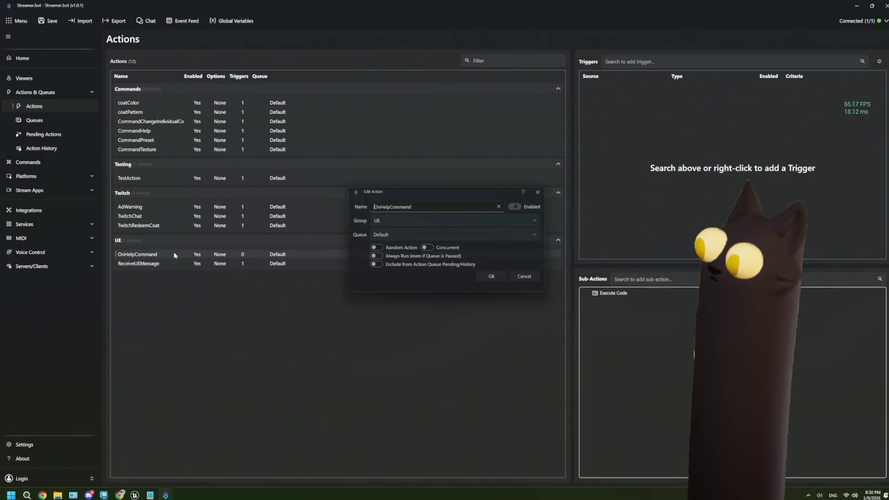
left_click(535, 281)
Add a Send Message to Channel sub-action with ~UEMessage~ to OnHelpCommand and save
right_click(605, 330)
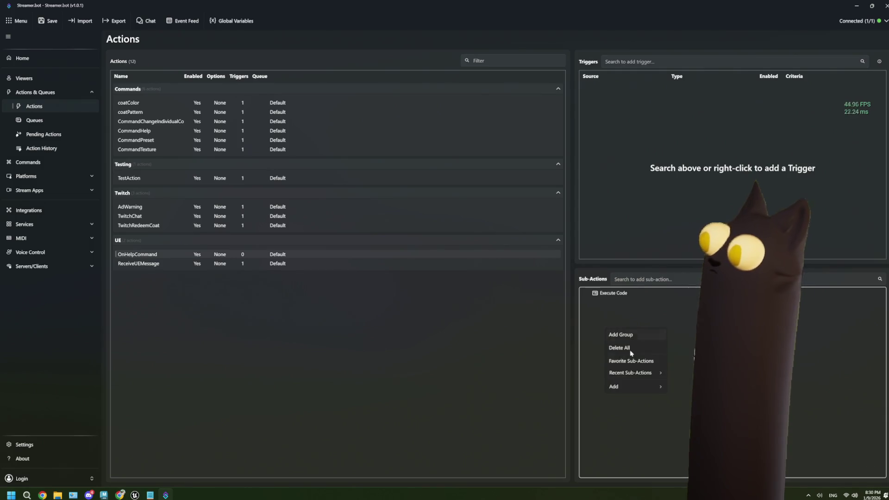
mouse_move(640, 385)
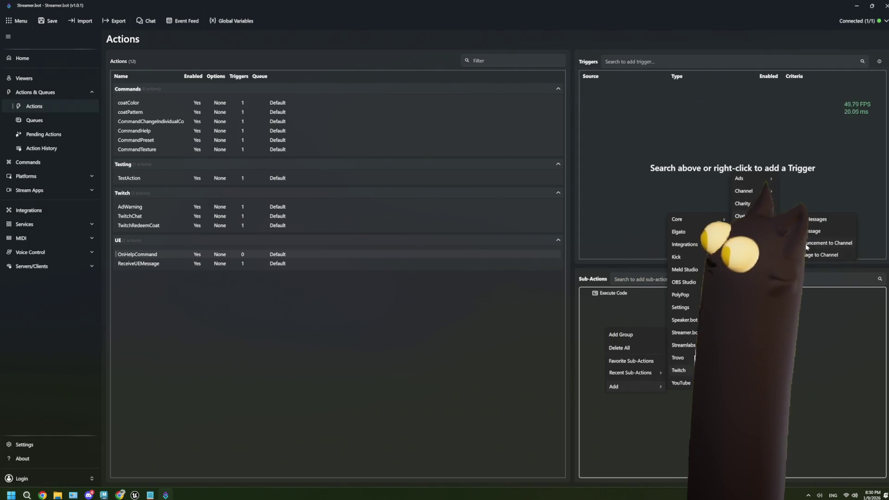
left_click(817, 254)
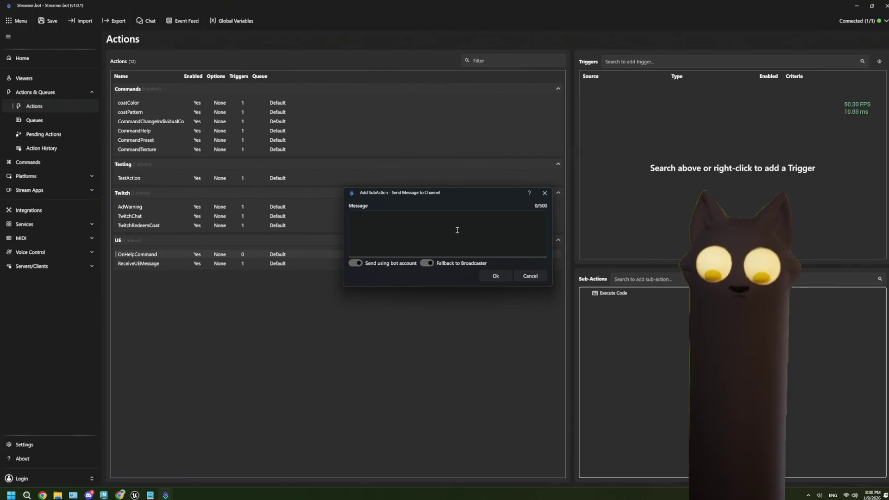
type("~uEMes")
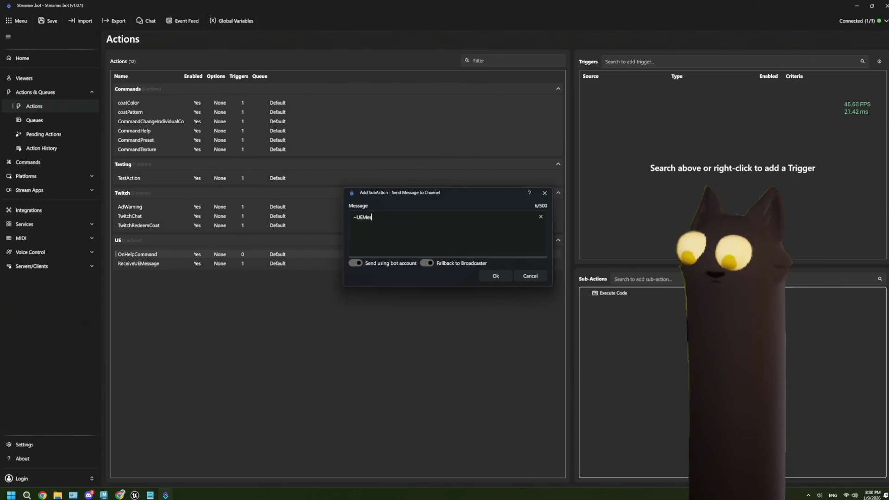
type("age~")
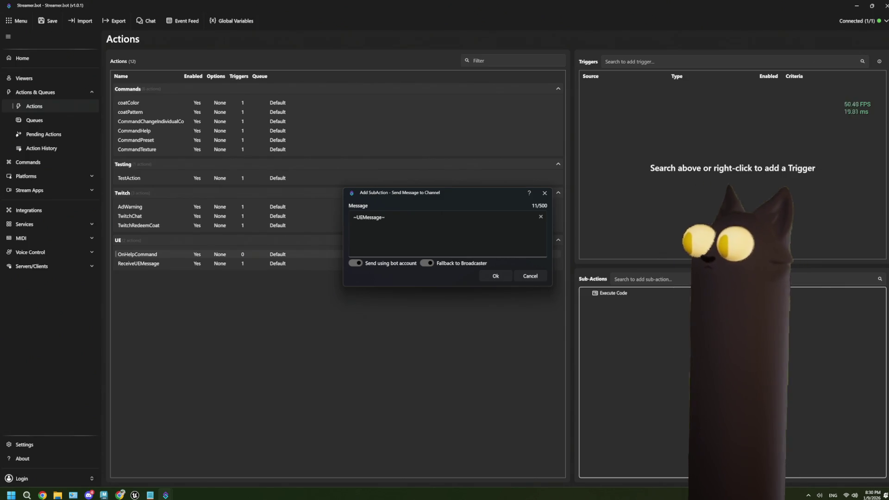
left_click(496, 278)
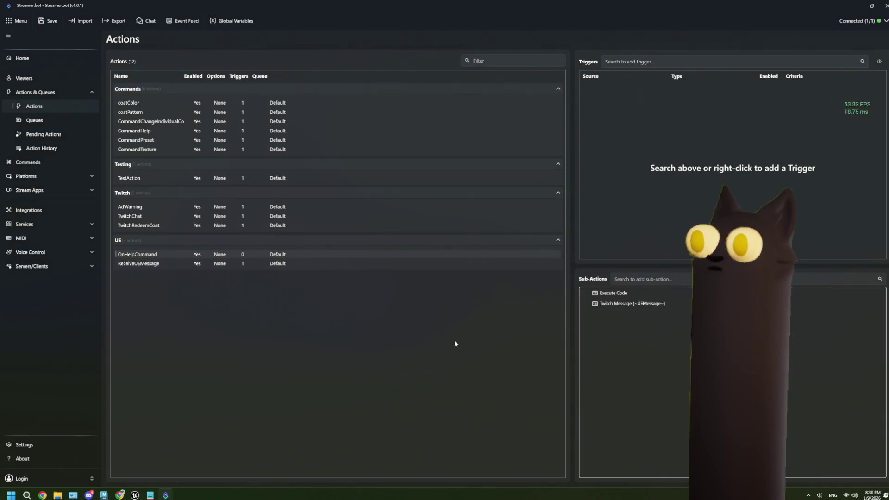
left_click(55, 23)
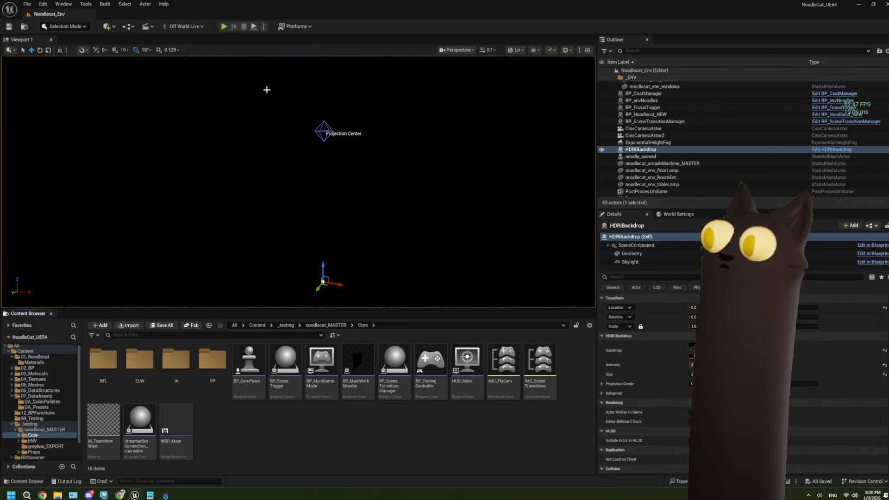
left_click(857, 5)
left_click(224, 27)
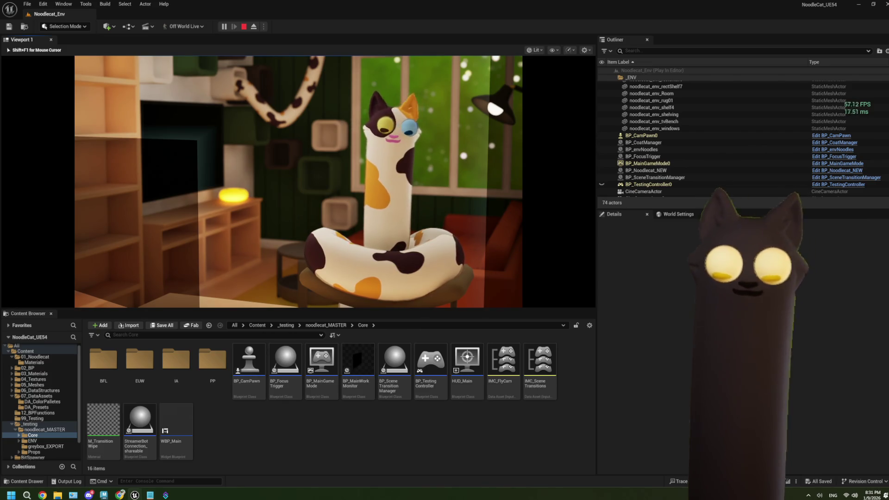
Stop the noodle cat play test and switch back to Streamer.bot
key("Escape")
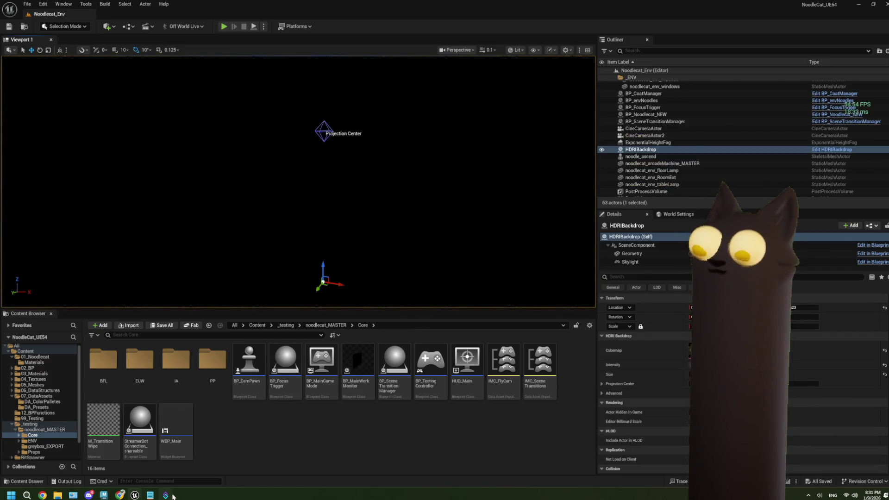
left_click(166, 495)
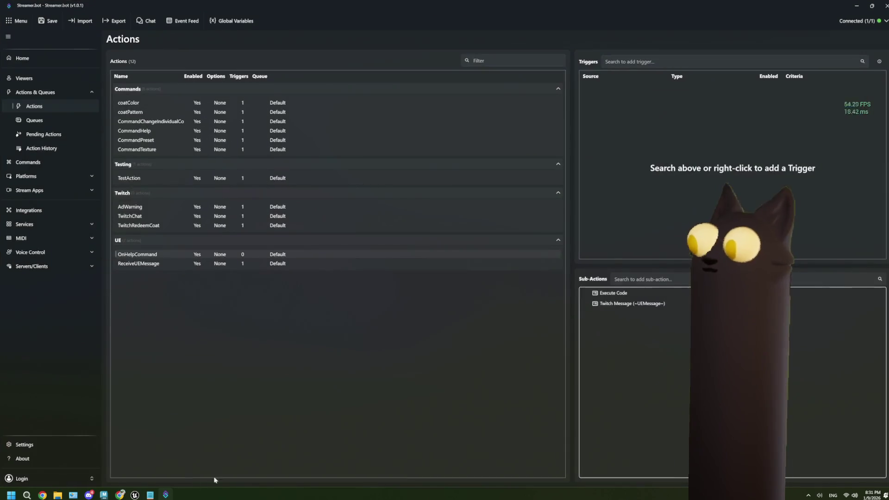
Review ReceiveUEMessage's Twitch Message sub-action, then return to OnHelpCommand
double_click(642, 306)
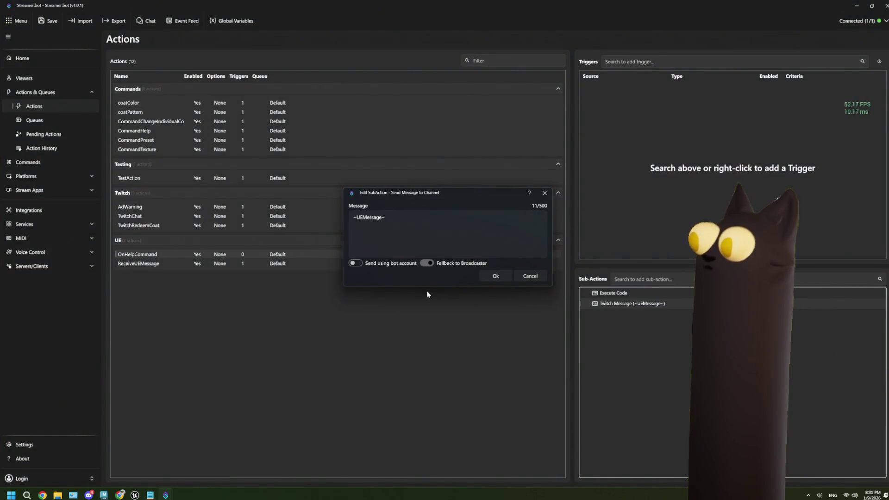
left_click(484, 277)
left_click(150, 263)
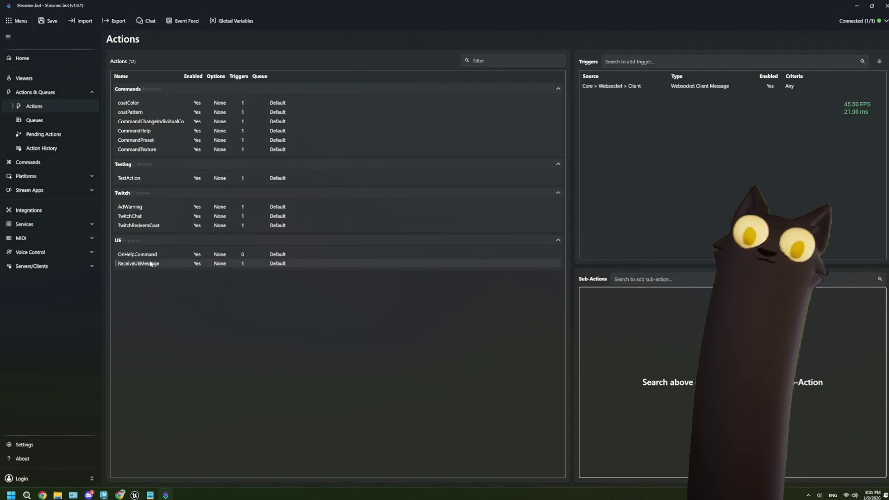
left_click(150, 257)
Copy the Twitch Message sub-action and delete it from OnHelpCommand
right_click(606, 304)
left_click(625, 344)
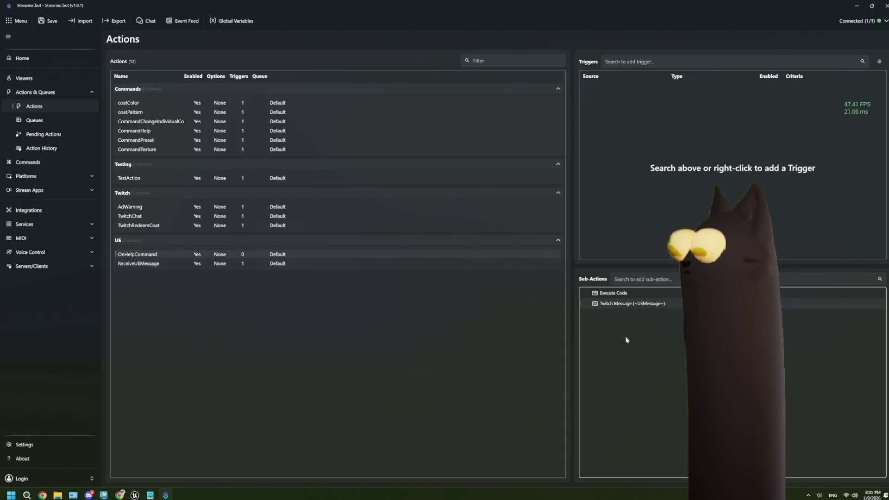
right_click(650, 306)
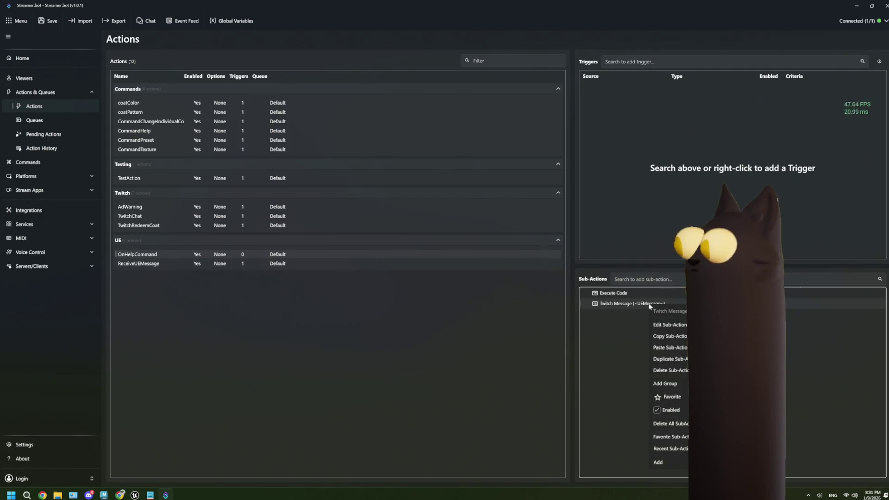
left_click(664, 368)
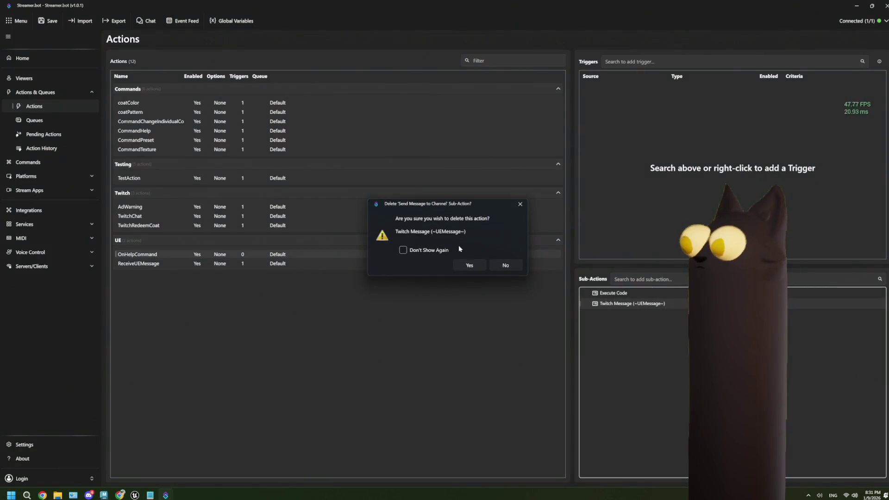
left_click(474, 267)
Paste the Twitch Message sub-action into ReceiveUEMessage with message %text%, and save
double_click(148, 264)
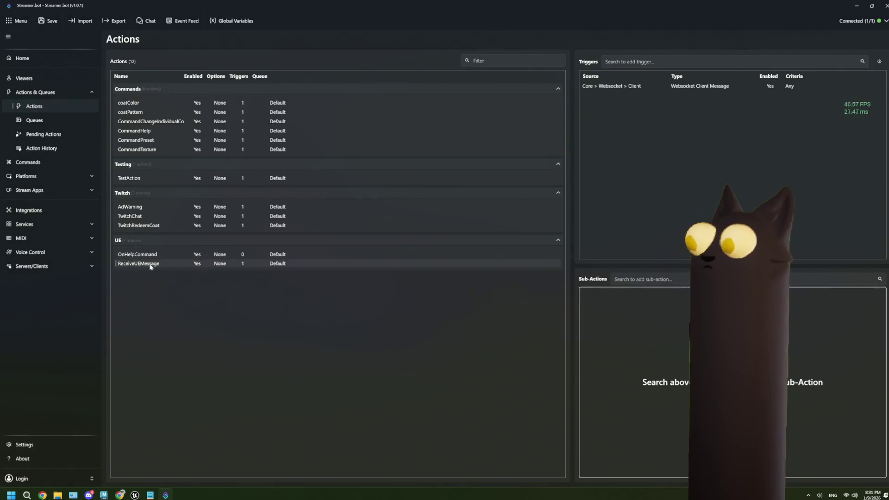
left_click(530, 280)
right_click(656, 288)
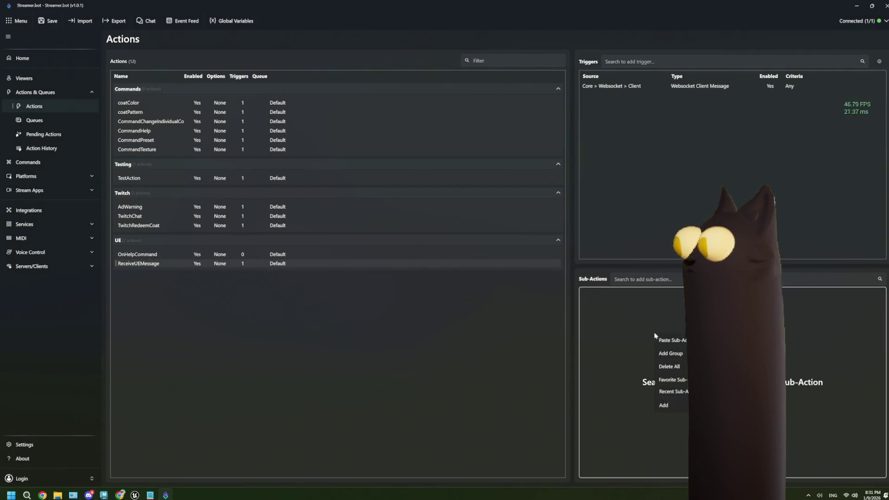
left_click(670, 342)
double_click(614, 291)
key("ctrl+a")
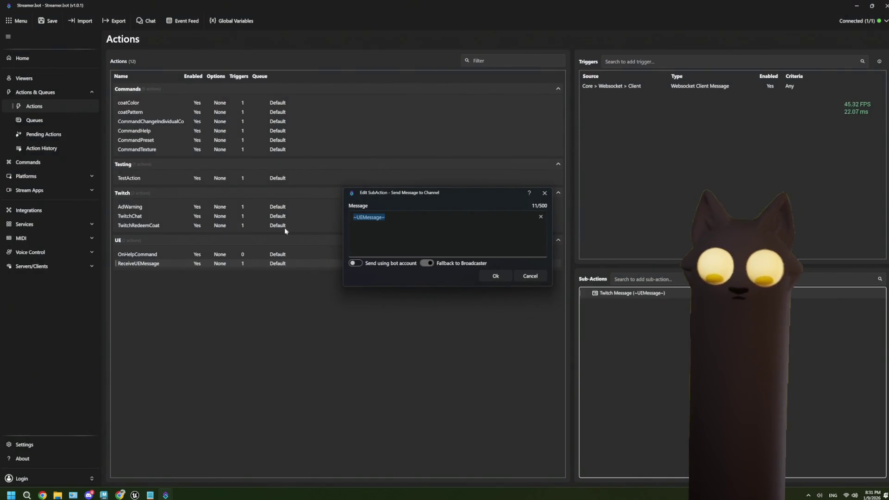
type("%%")
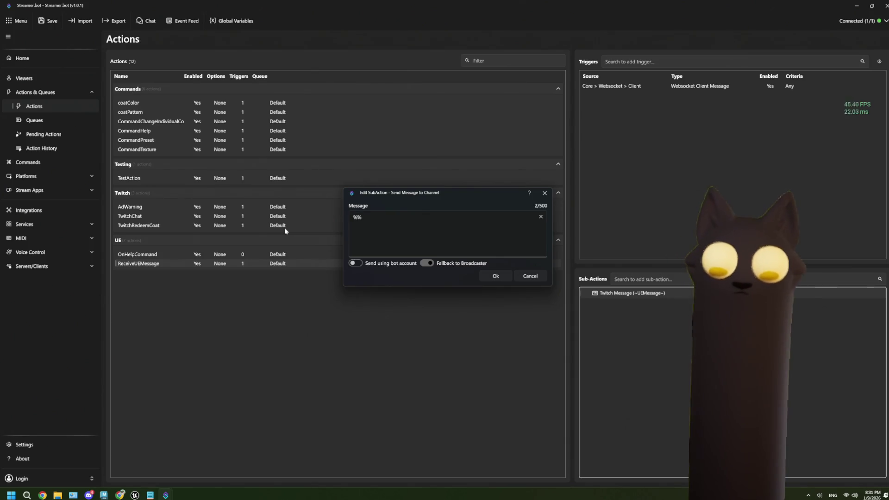
type("tex")
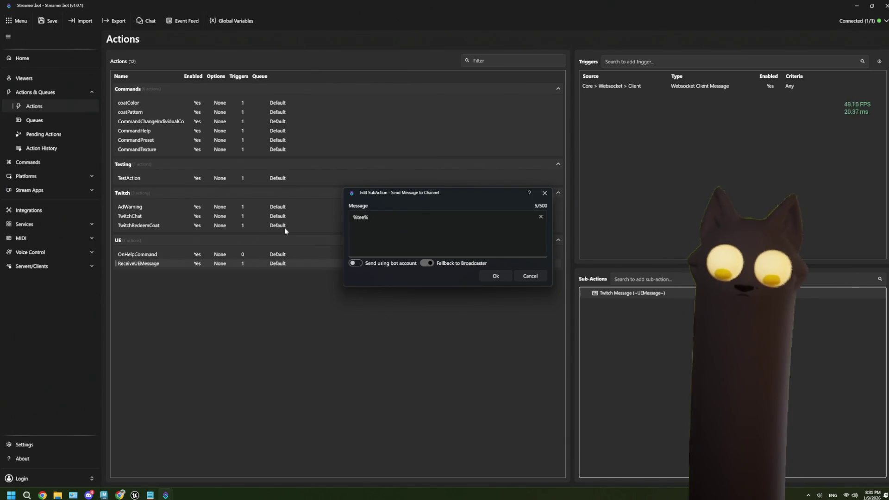
type("t")
left_click(500, 276)
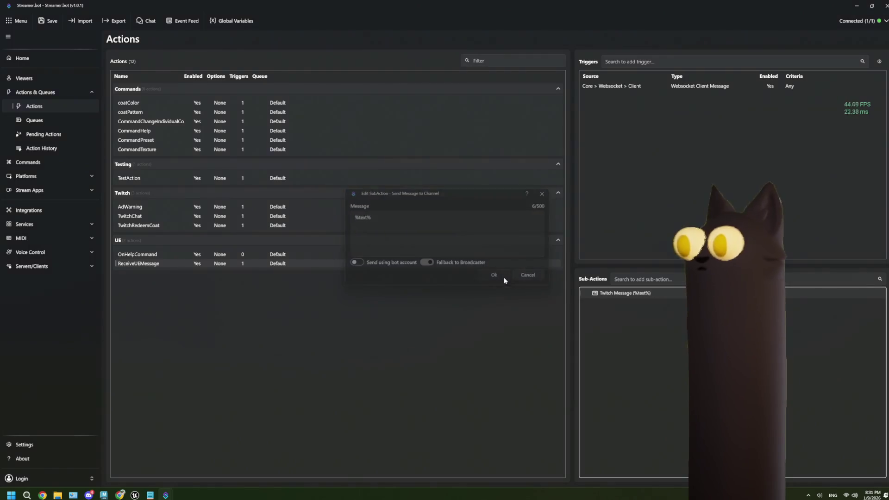
left_click(50, 17)
Verify the Send Message to Channel sub-action, then start a Play In Editor test in Unreal
double_click(648, 293)
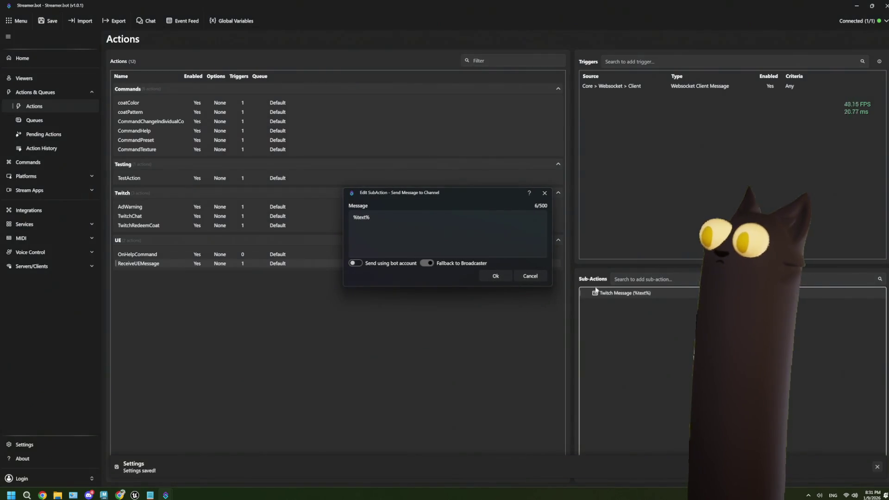
left_click(492, 276)
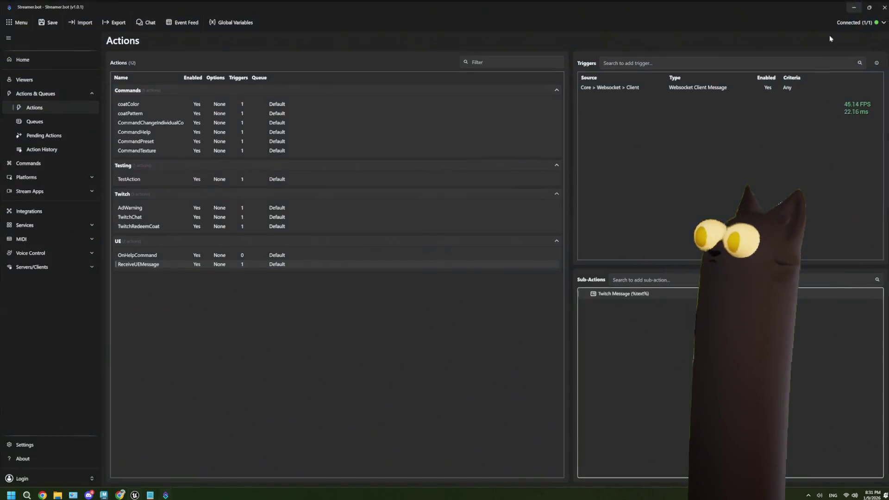
key("alt+Tab")
left_click(224, 26)
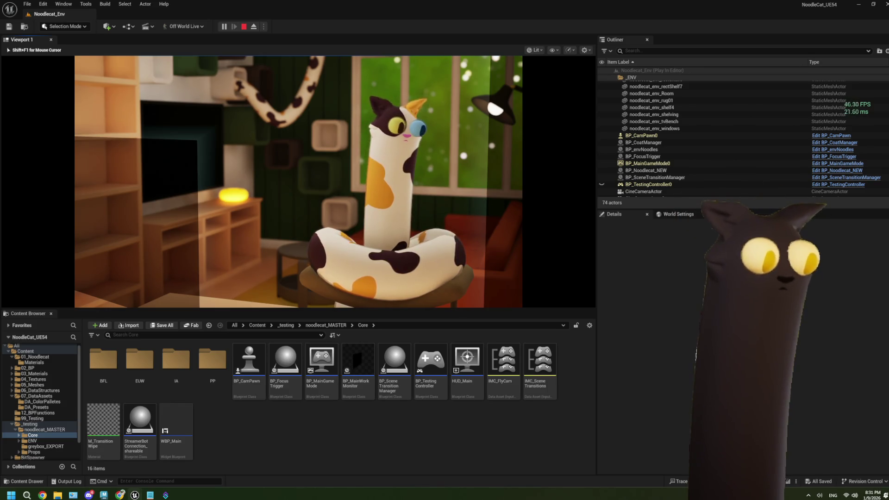
Stop the play test, open the StreamerBotConnection_shareable Blueprint, and bring Streamer.bot forward
key("Escape")
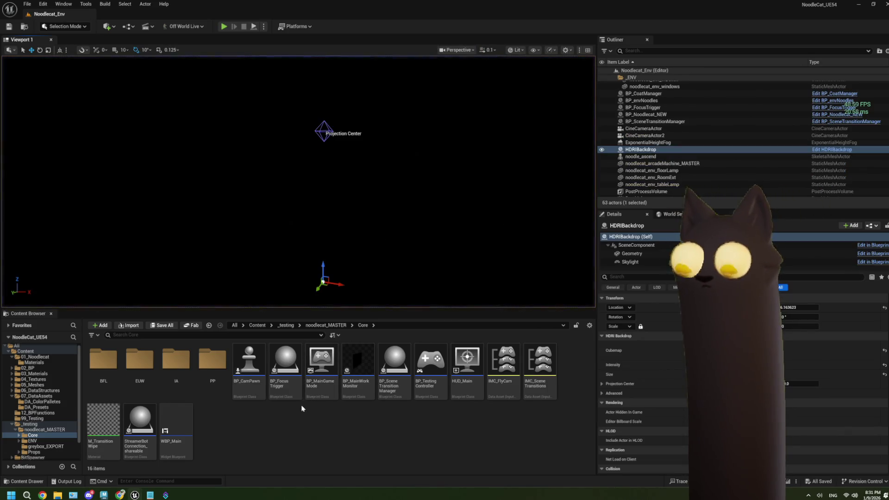
double_click(156, 413)
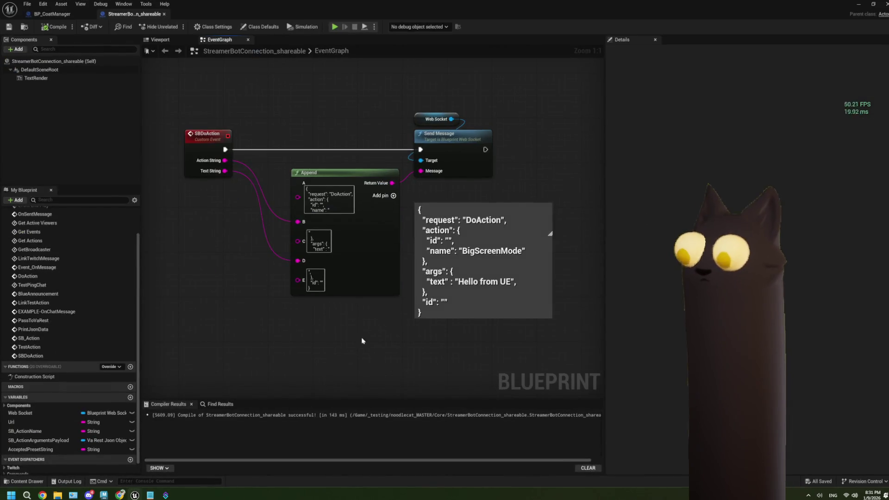
mouse_move(170, 495)
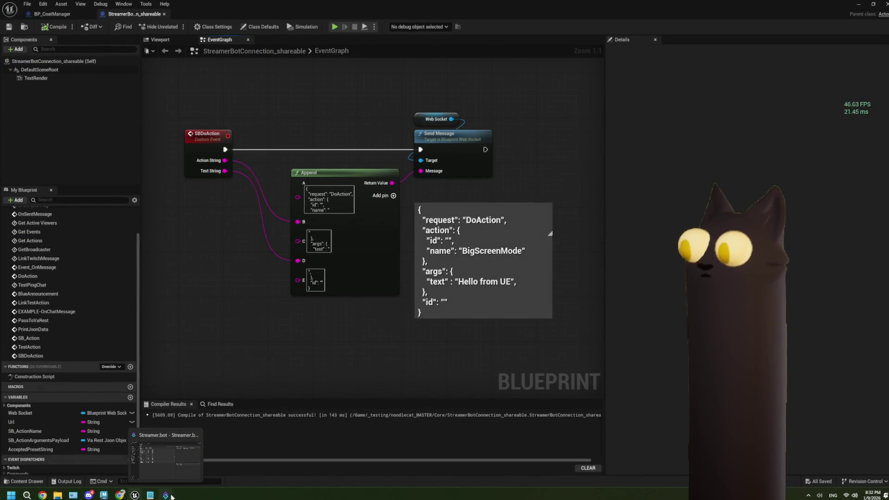
left_click(168, 478)
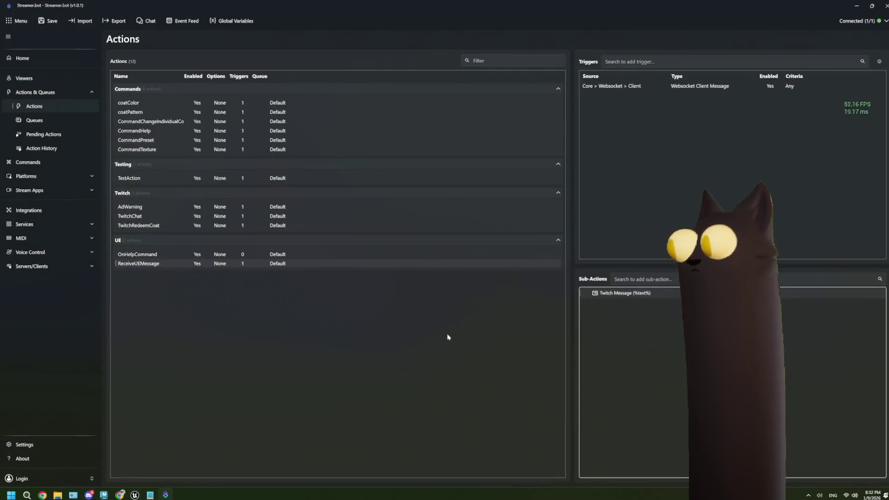
Move the ~UEMessage~ Twitch Message sub-action into OnHelpCommand after Execute Code, and save
right_click(635, 296)
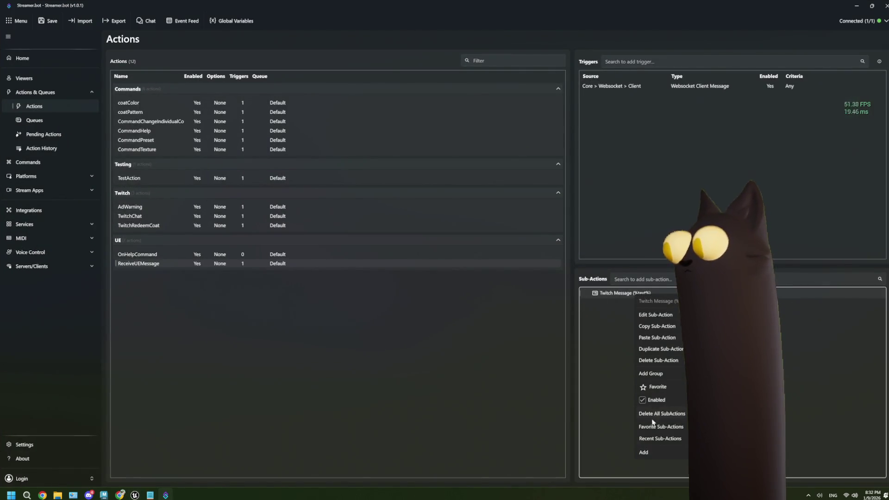
left_click(660, 361)
left_click(465, 266)
left_click(144, 256)
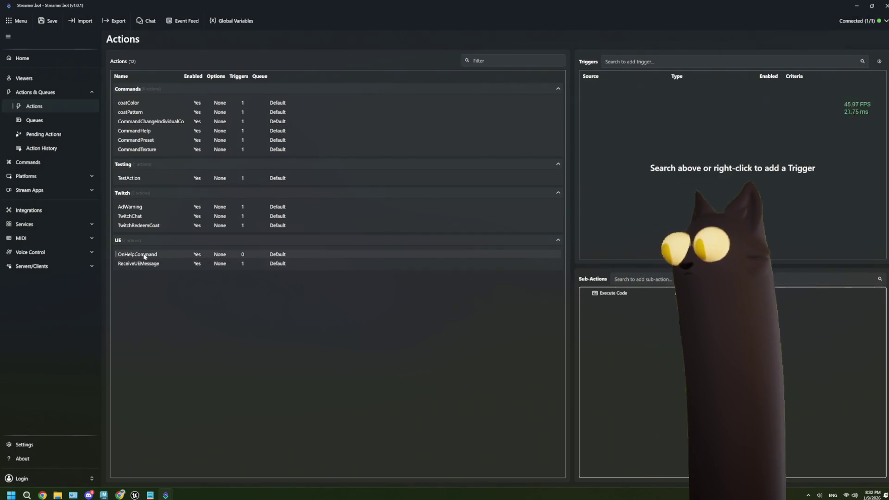
right_click(622, 348)
left_click(636, 354)
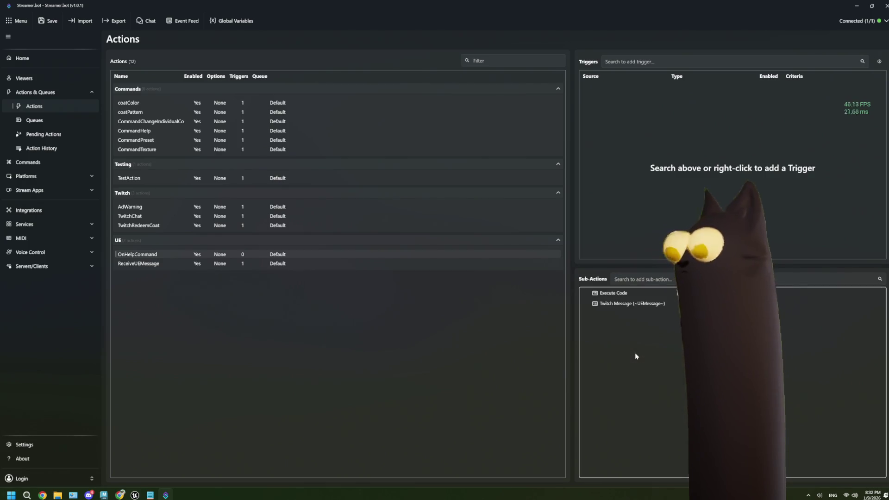
left_click(44, 21)
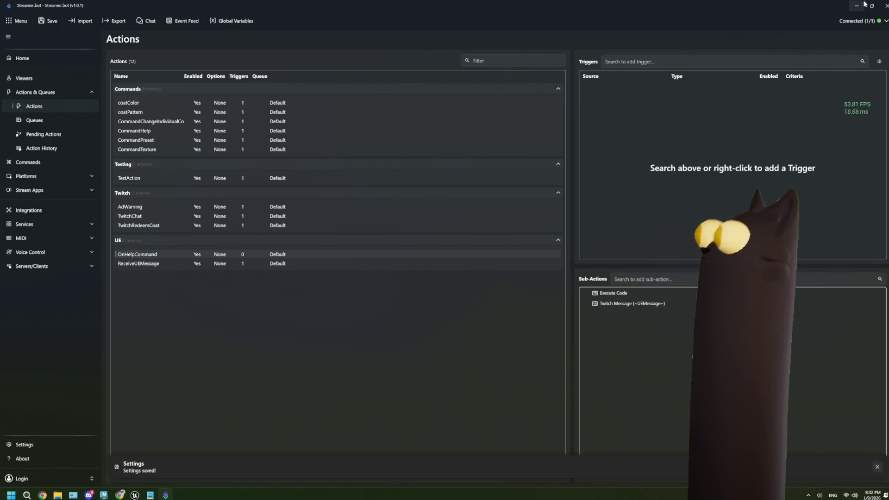
left_click(857, 5)
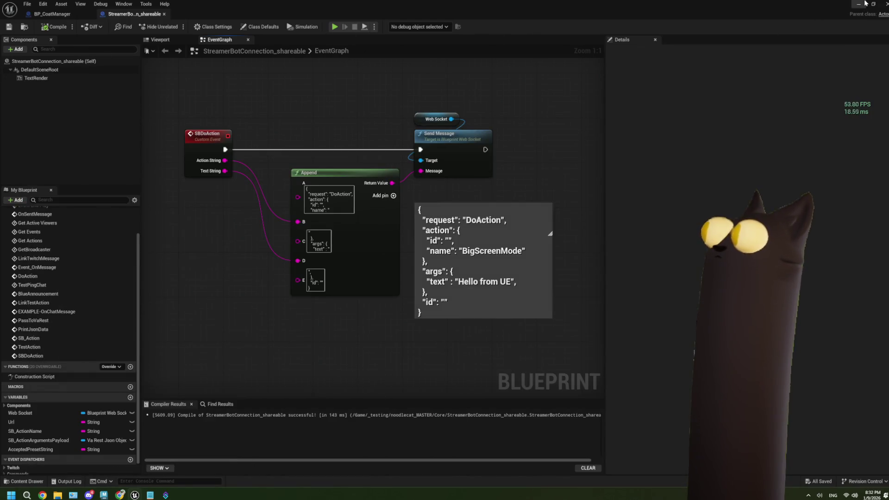
Hide the Blueprint editor, then run and stop a Noodlecat_Env play test and switch to Streamer.bot
left_click(863, 4)
left_click(224, 27)
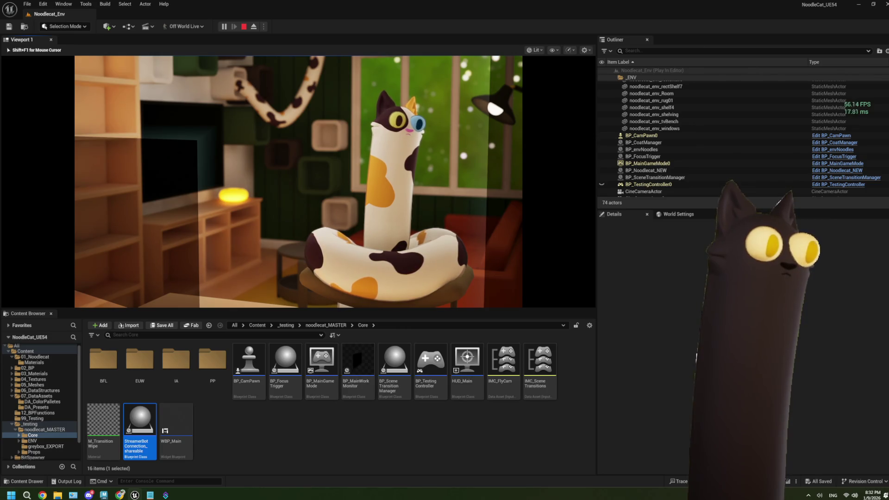
key("Escape")
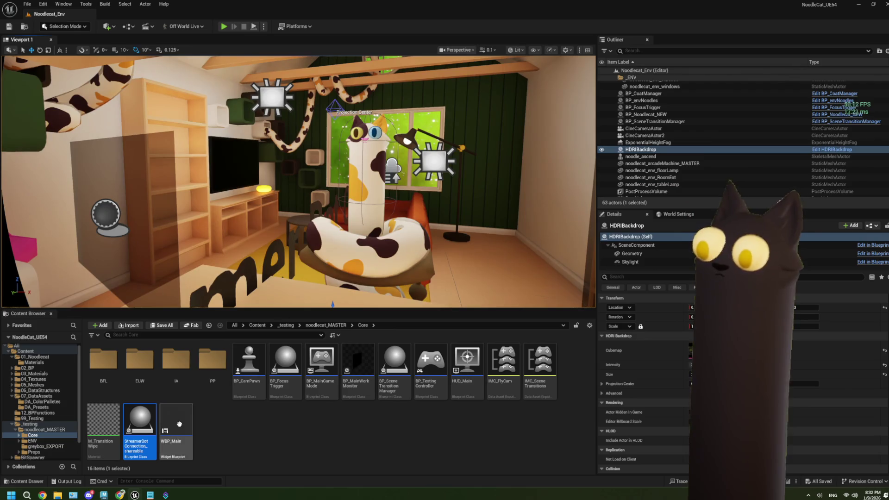
left_click(157, 477)
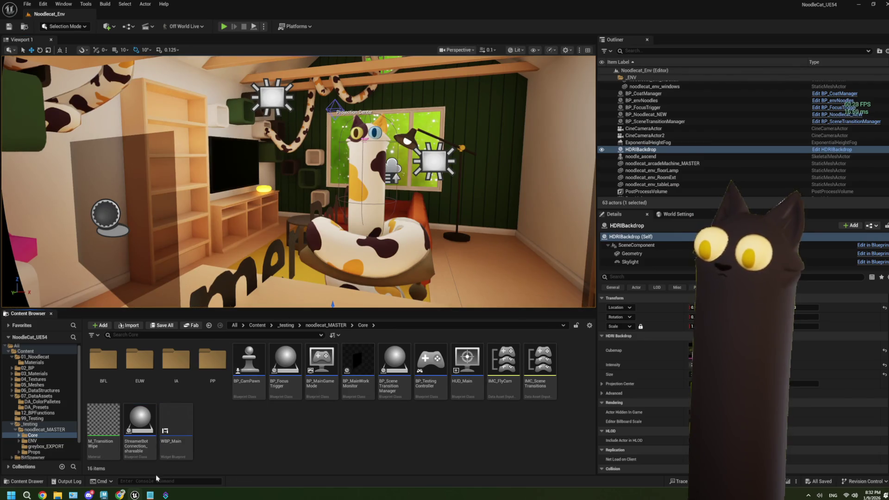
left_click(163, 494)
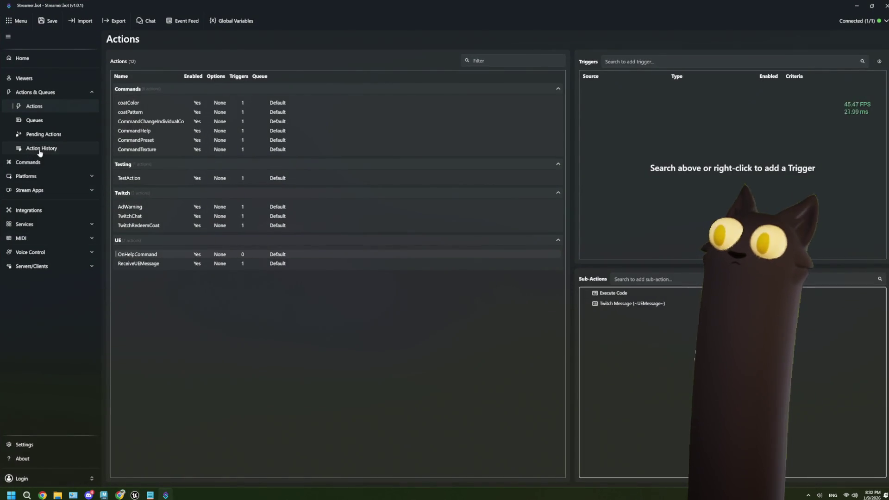
Inspect the latest OnHelpCommand run's variables in Action History, then hide Streamer.bot
left_click(69, 147)
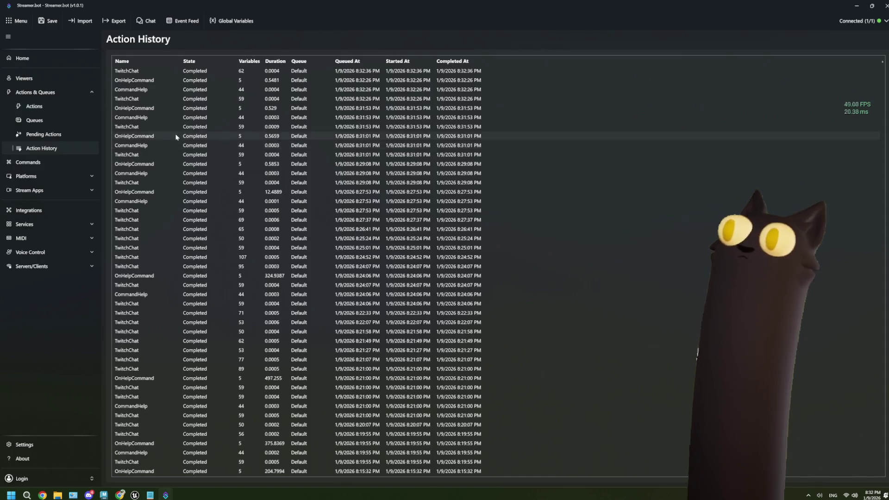
double_click(132, 81)
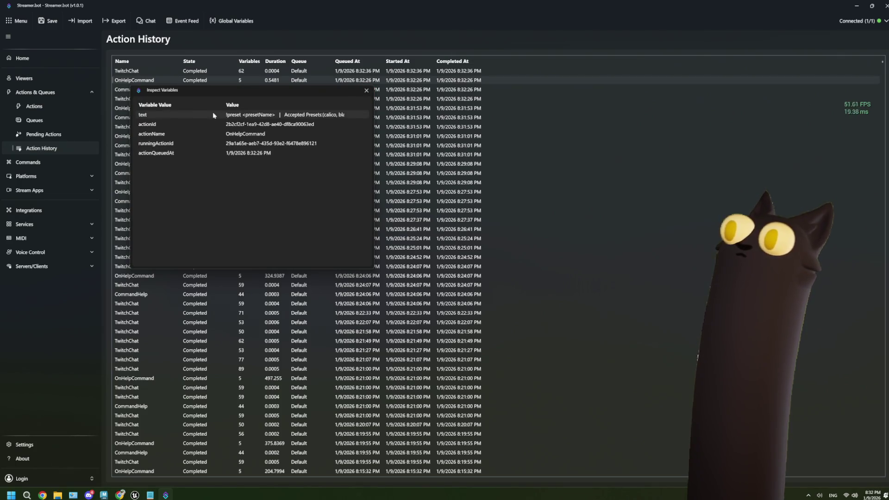
left_click(367, 91)
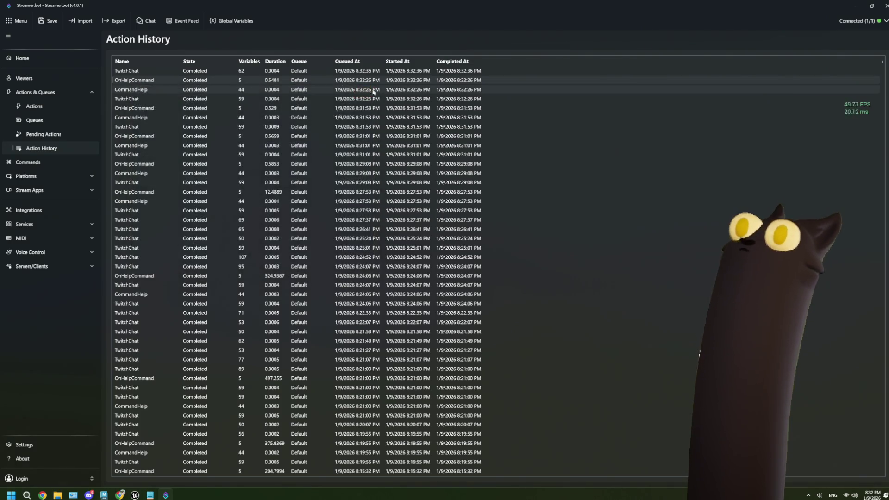
left_click(858, 6)
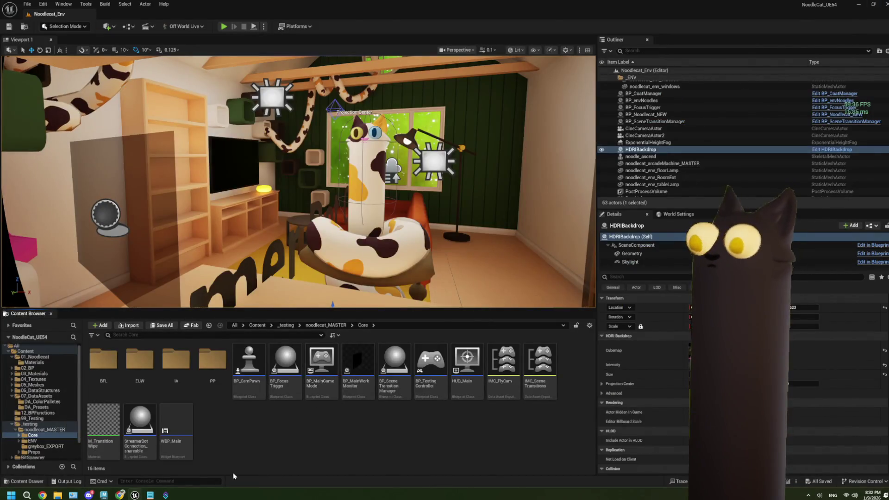
In StreamerBotConnection_shareable, change the Append node's args key from "text" to "message", then compile
mouse_move(166, 496)
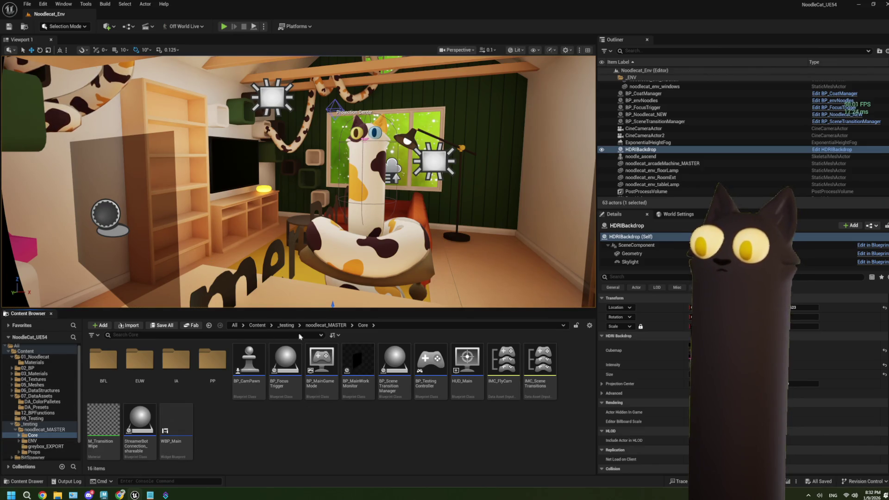
left_click(144, 422)
double_click(144, 422)
left_click(322, 248)
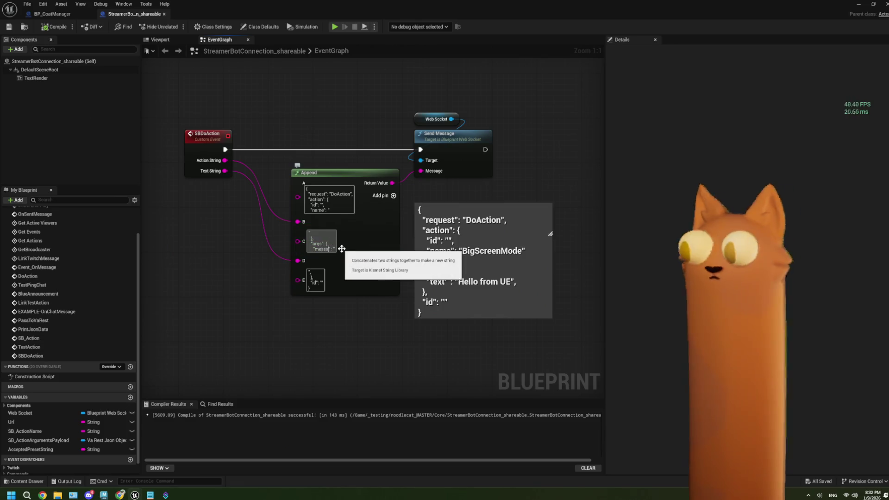
left_click(325, 241)
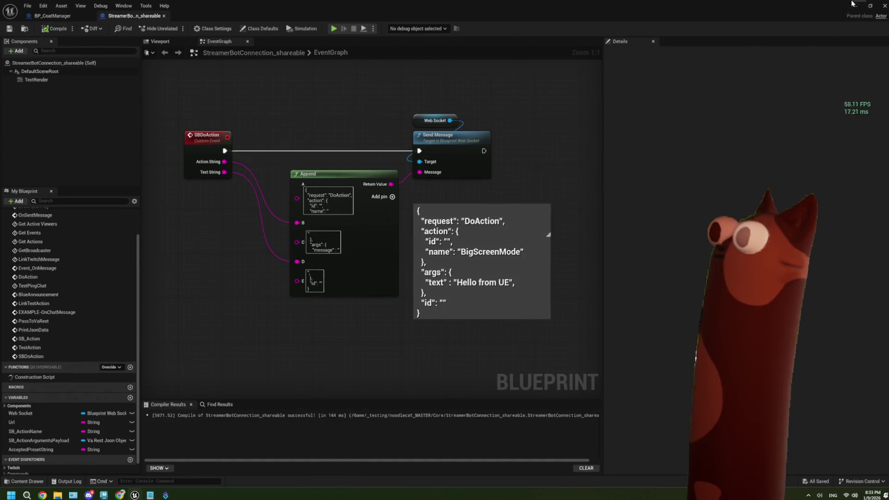
left_click(854, 5)
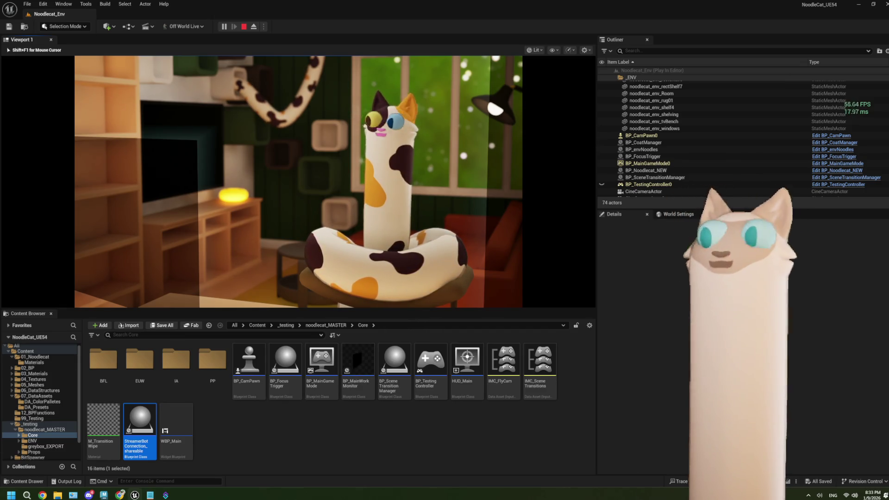
Stop the play session and reopen StreamerBotConnection_shareable at the Make Literal String node
key("Escape")
double_click(140, 420)
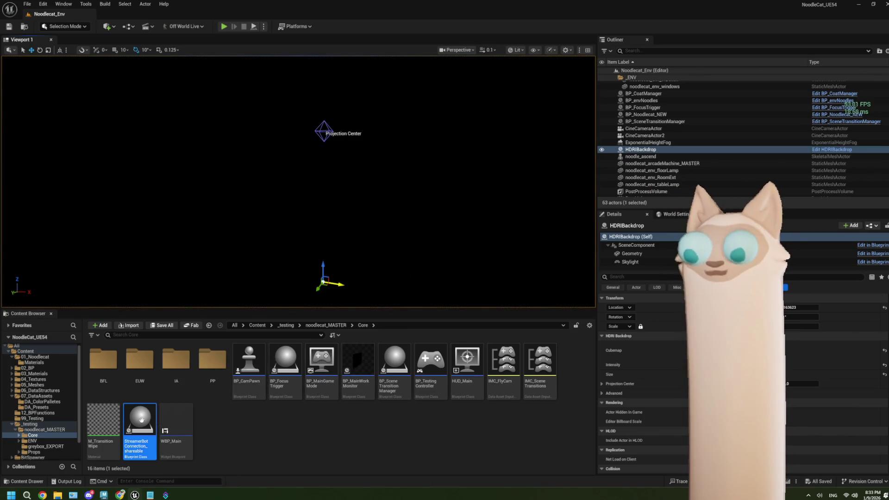
scroll(417, 329, "down", 8)
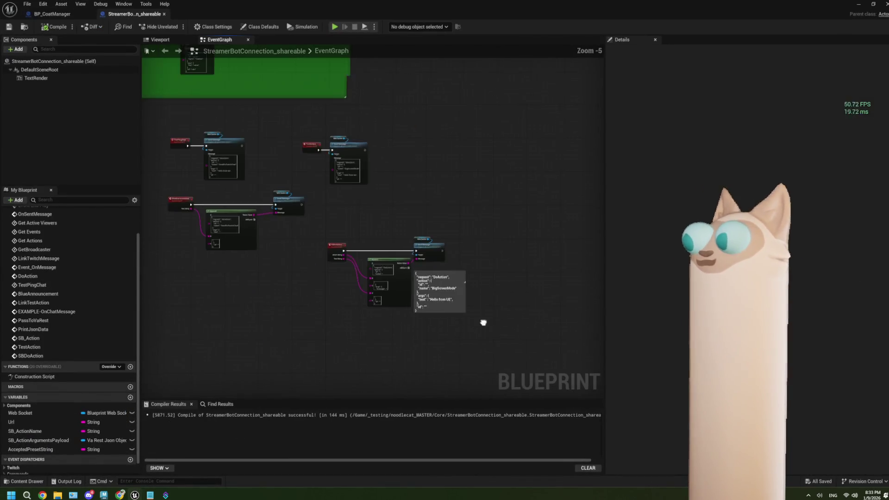
scroll(463, 292, "up", 4)
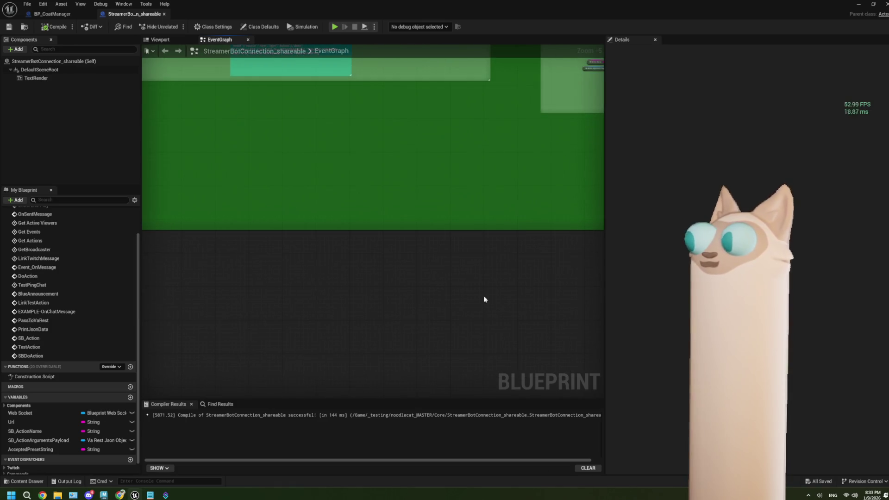
scroll(486, 300, "up", 6)
left_click_drag(487, 307, 373, 282)
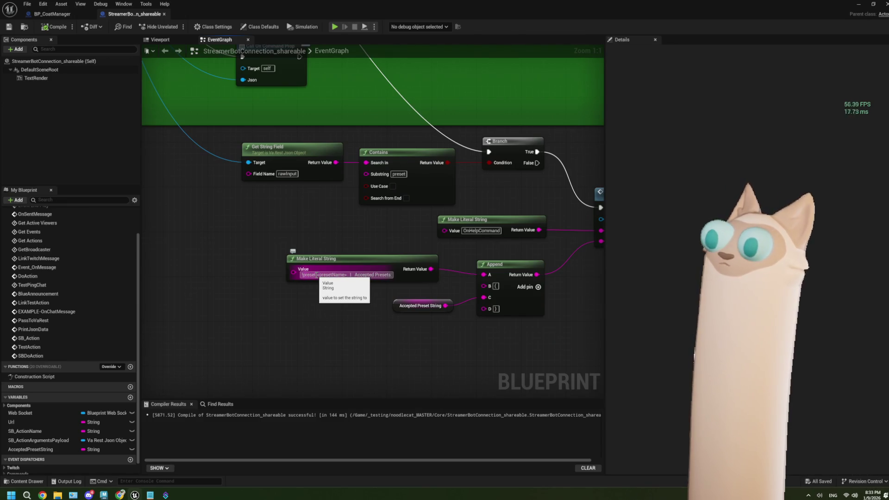
Trim the literal string's preset prefix so it reads "Accepted Presets:", then compile and save
left_click_drag(317, 275, 288, 276)
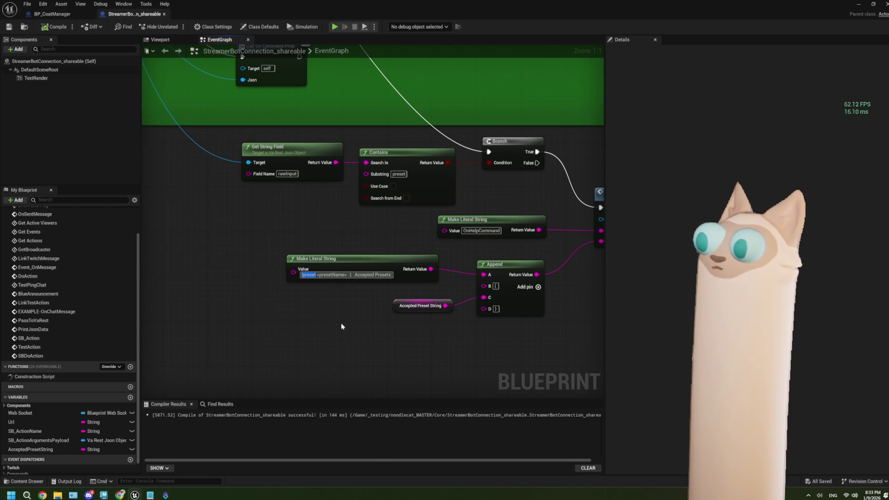
key("BackSpace")
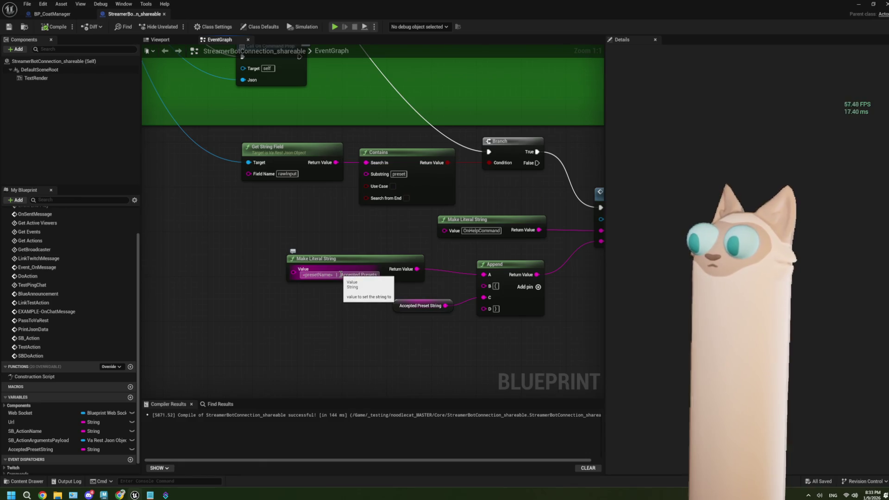
left_click(291, 276)
key("BackSpace")
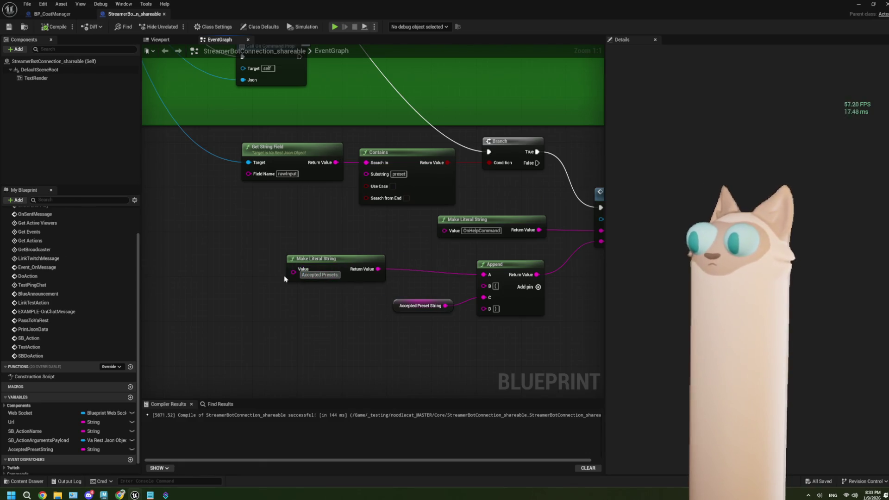
type(":")
key("Return")
key("ctrl+s")
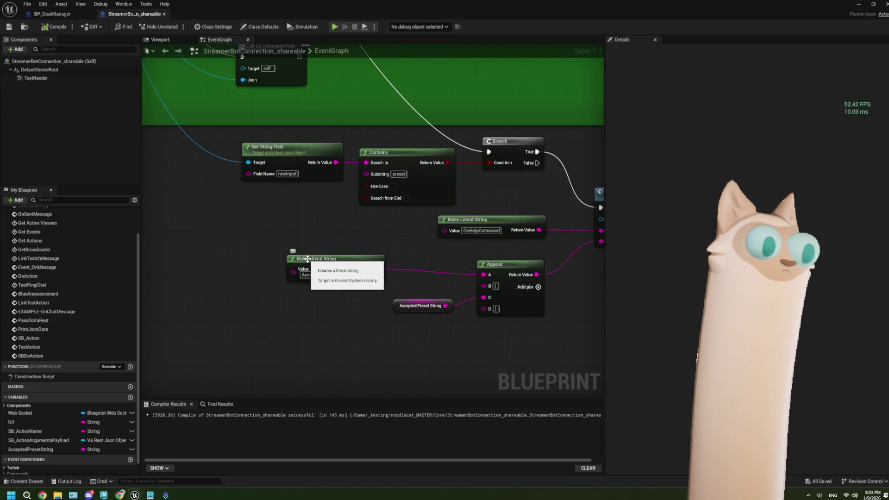
Confirm the "Accepted Presets:" value, close the Blueprint editor and start a play test
left_click(331, 275)
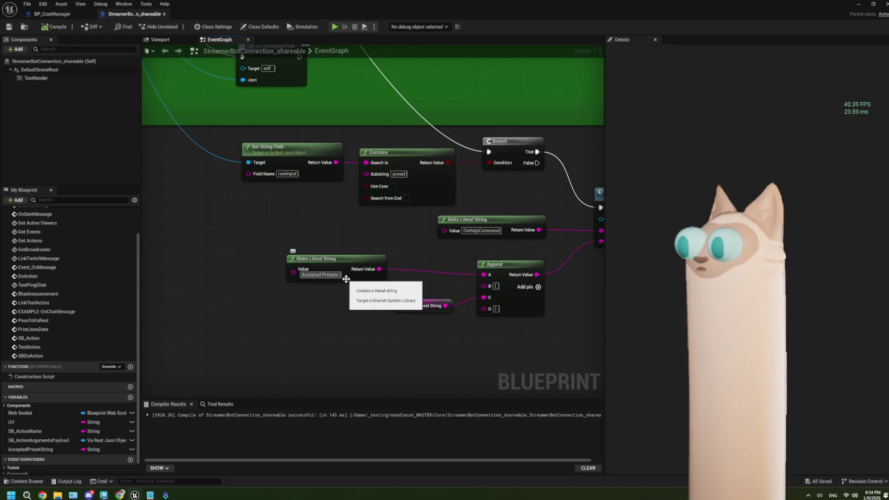
left_click(280, 322)
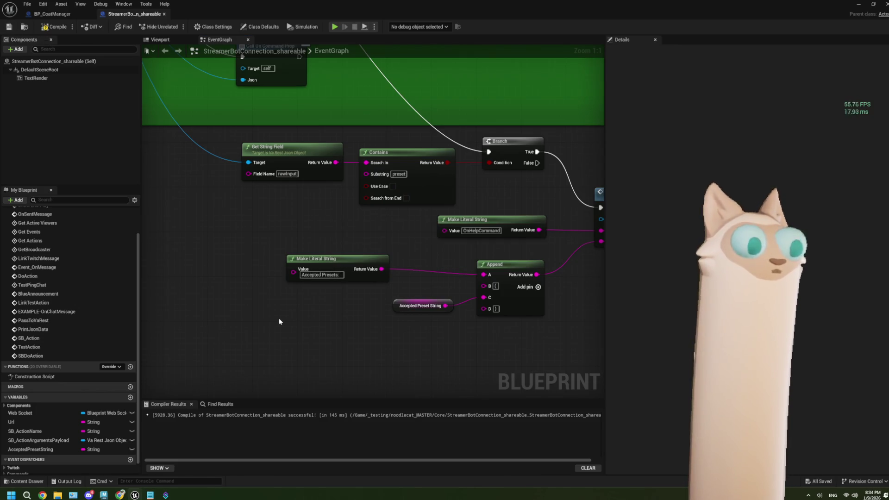
left_click(886, 5)
left_click(224, 26)
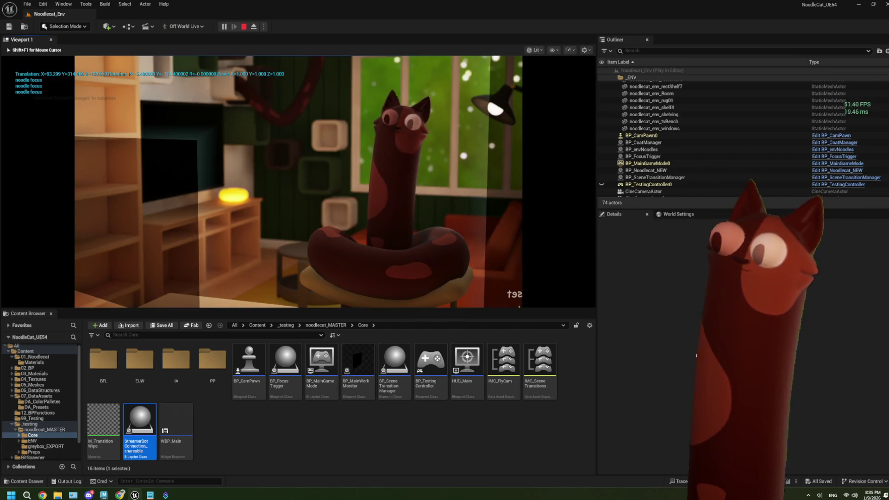
Stop the play test and reopen StreamerBotConnection_shareable from the Content Browser
key("Escape")
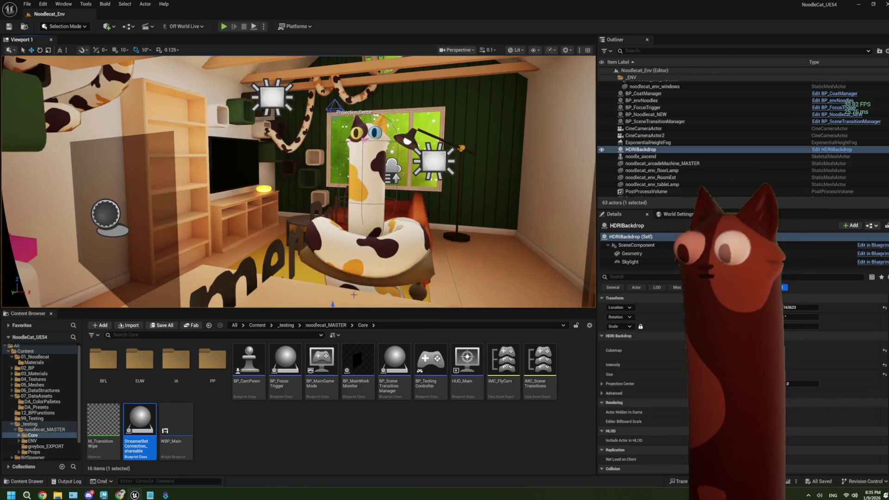
left_click(326, 443)
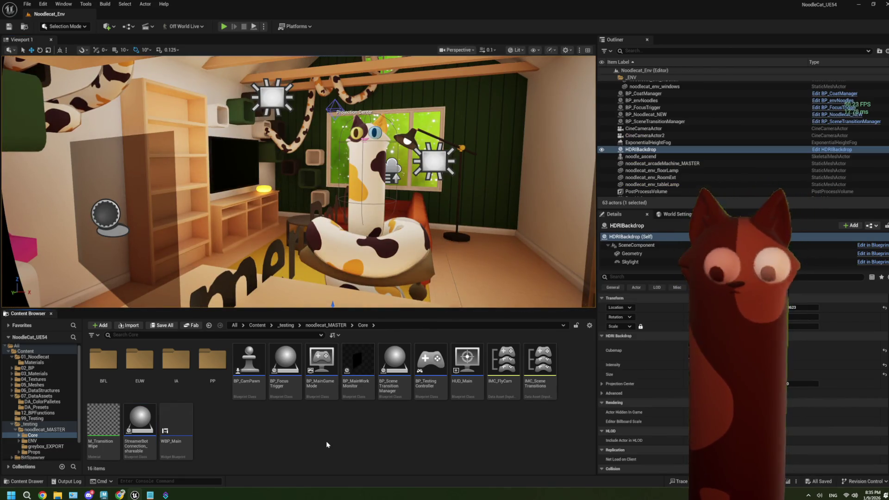
double_click(155, 415)
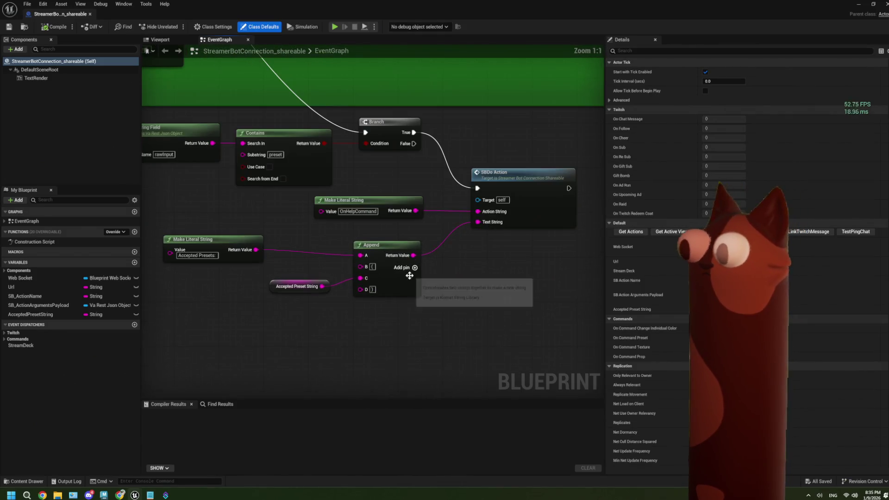
Nudge the literal, preset string and Append nodes up, save, and centre the graph on them
mouse_move(218, 226)
left_mouse_down()
mouse_move(277, 286)
mouse_move(402, 317)
left_mouse_up()
left_click_drag(401, 287, 406, 277)
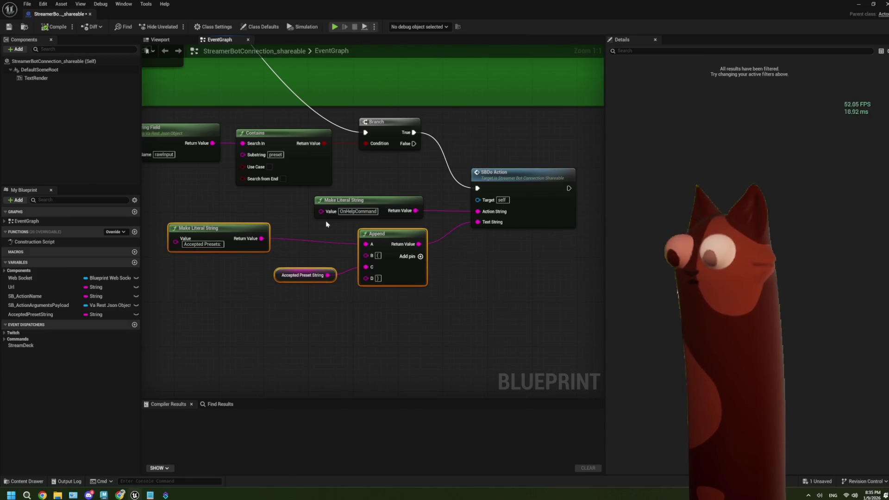
left_click(8, 28)
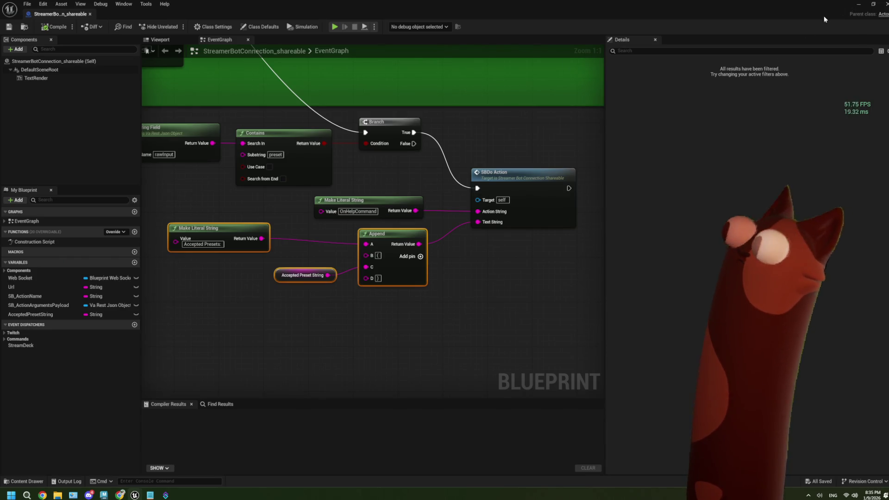
scroll(459, 232, "down", 1)
left_click_drag(280, 238, 281, 278)
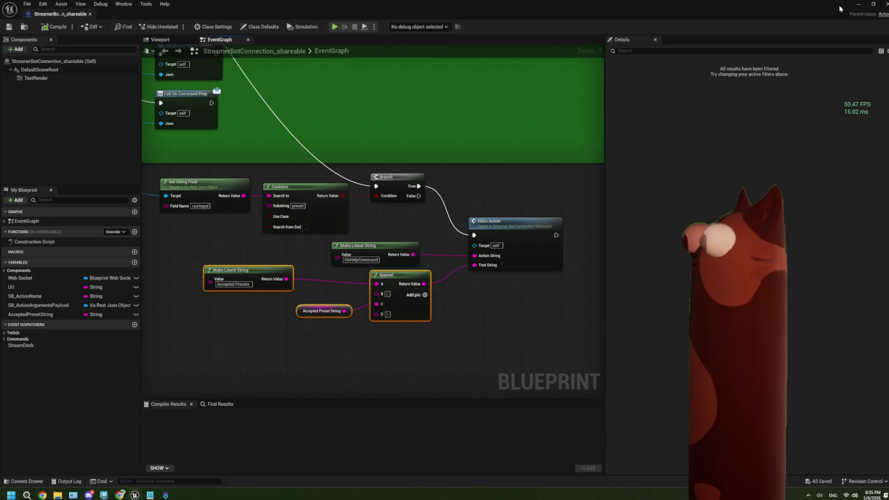
left_click_drag(436, 331, 472, 312)
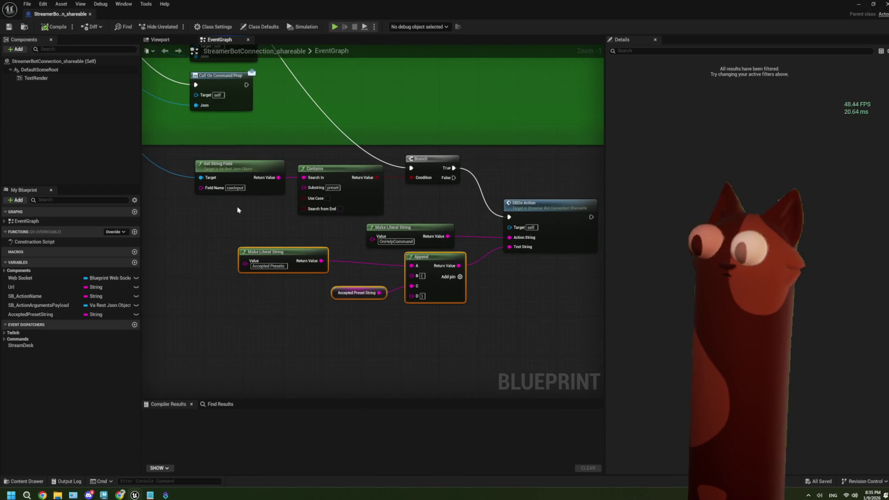
Swap the wrapping comment for a standalone note: "switch on string to send help msg per input?"
key("c")
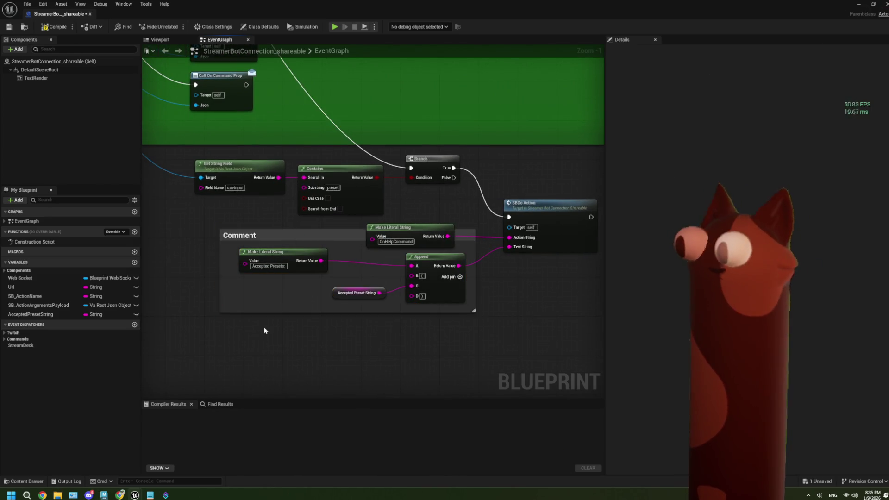
key("ctrl+z")
key("c")
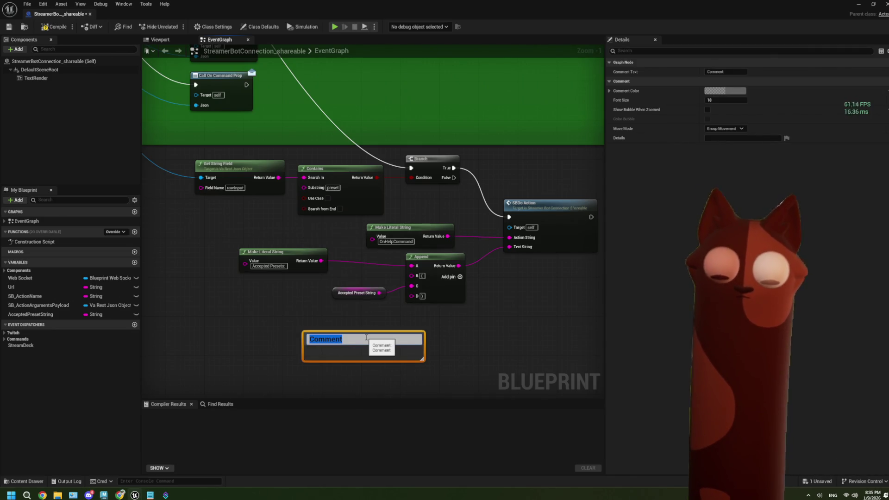
type("switch")
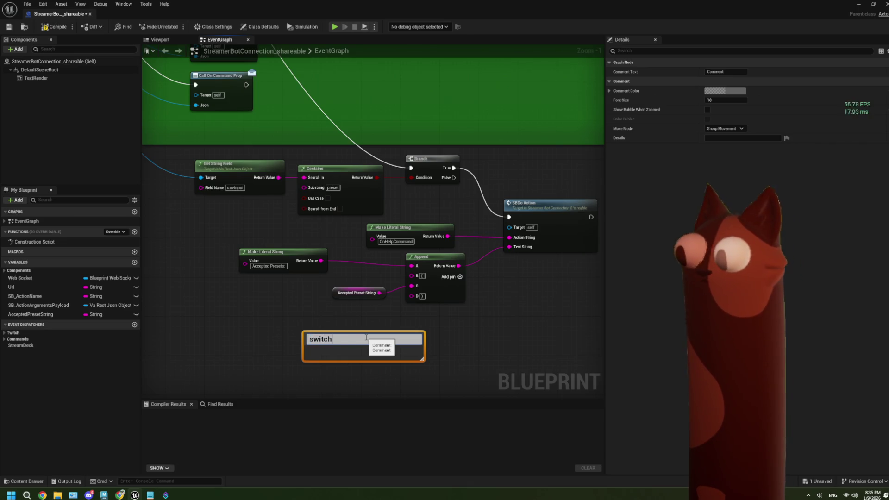
type("n string")
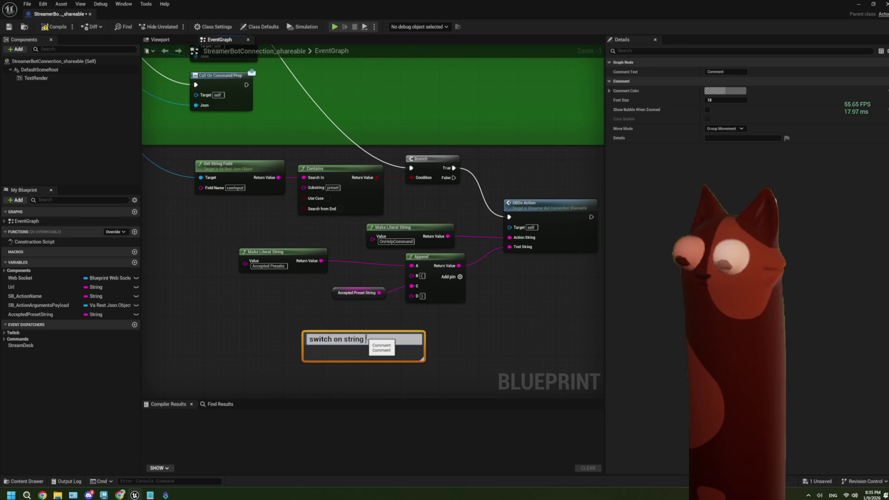
type("o con")
type("help ms")
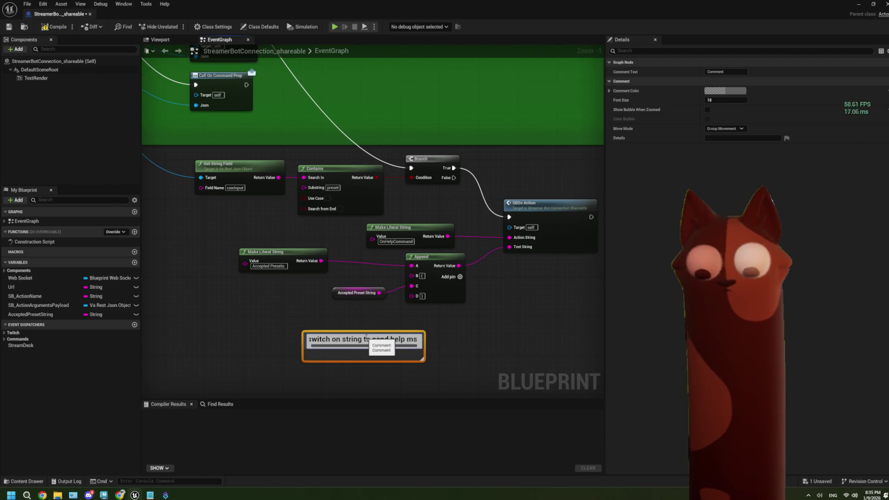
type("g per inp")
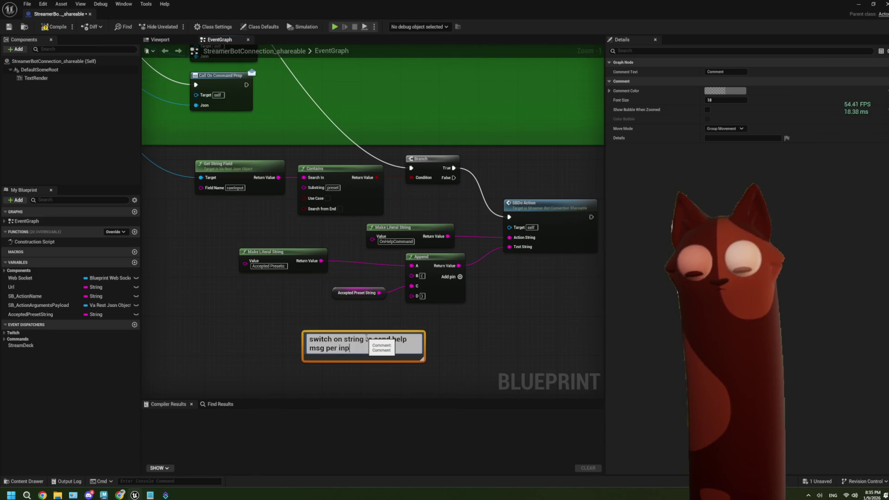
type(" ?")
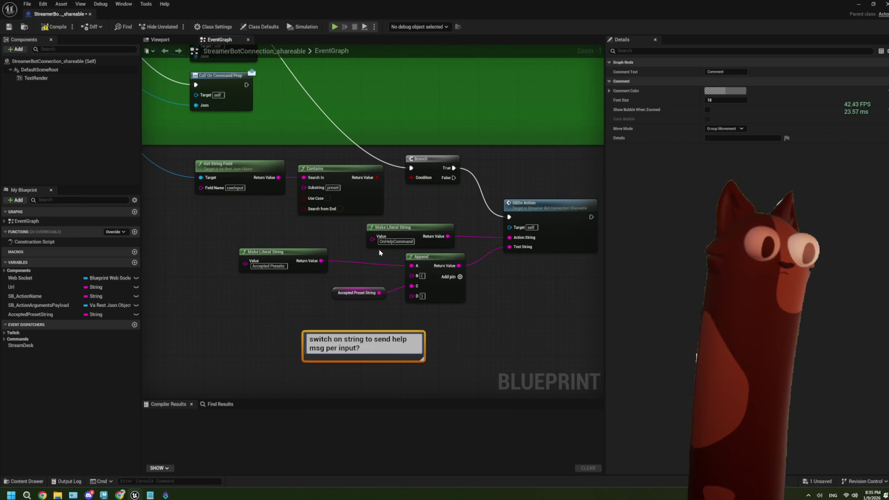
left_click(486, 310)
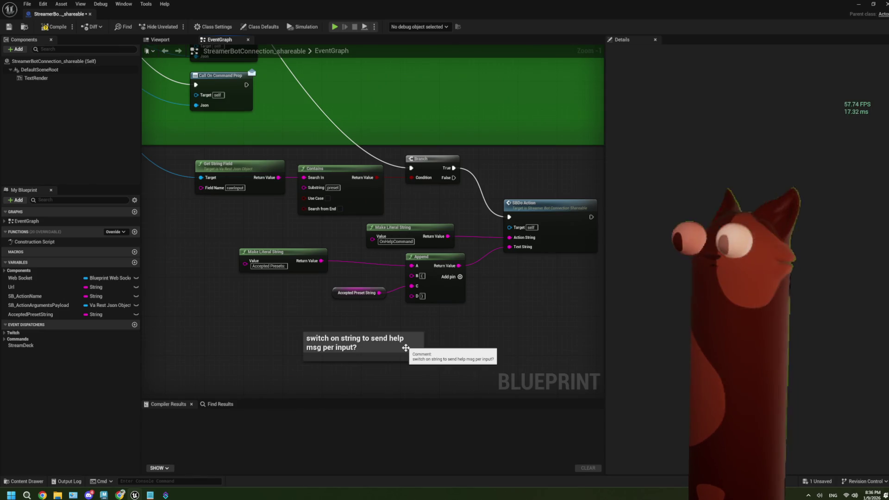
left_click(393, 360)
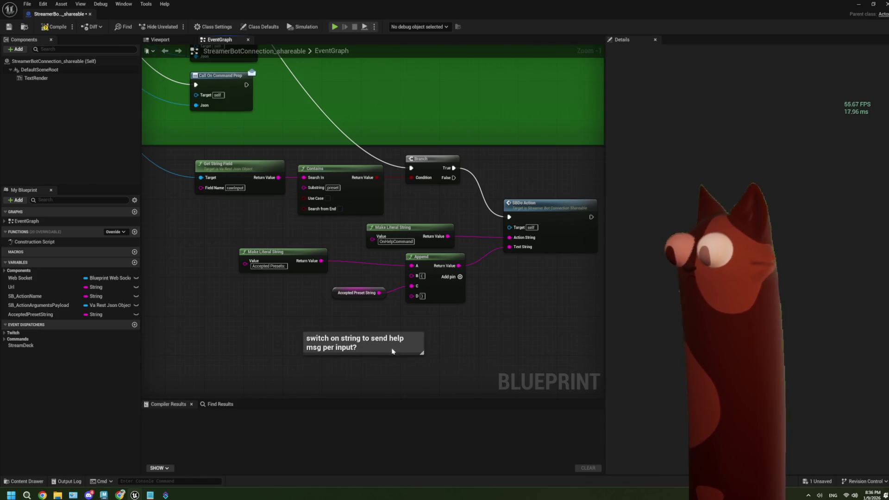
Colour the comment light yellow, then compile and save the Blueprint
left_click(725, 91)
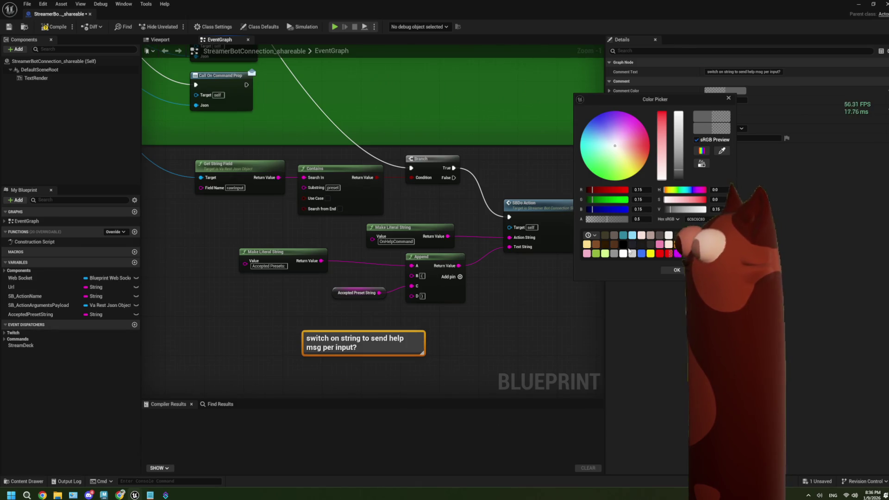
left_click(587, 245)
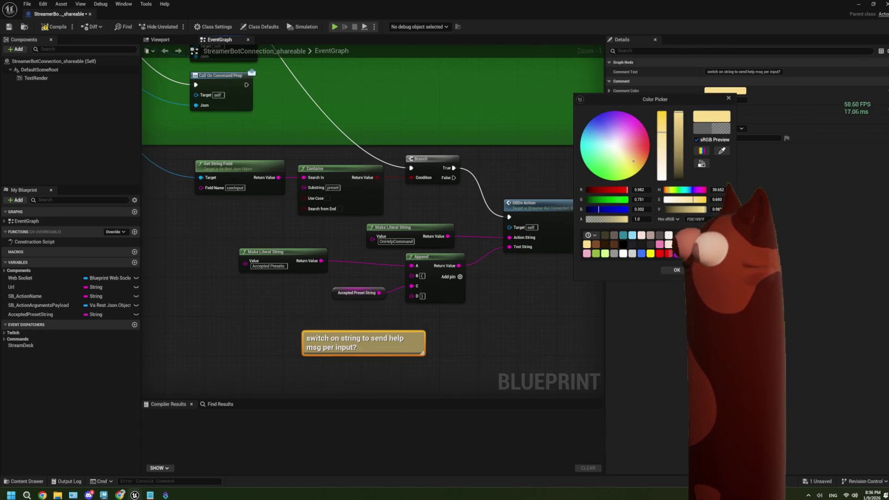
left_click(677, 270)
left_click(520, 331)
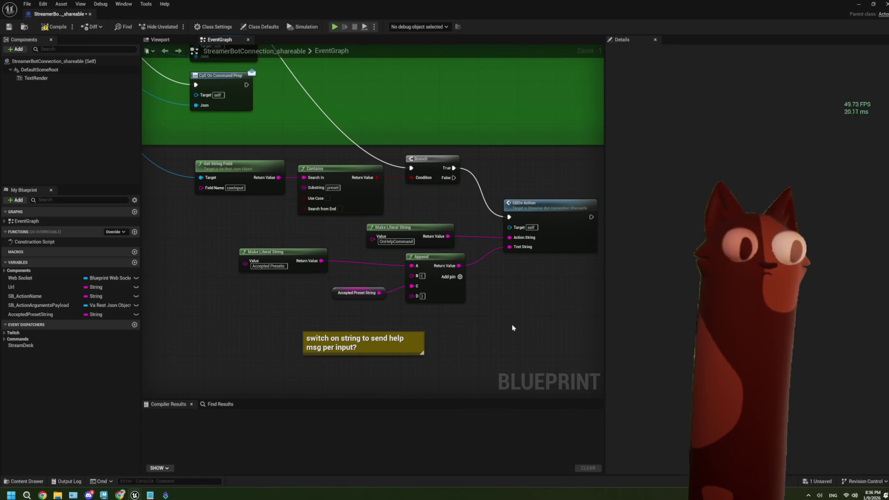
left_click(54, 27)
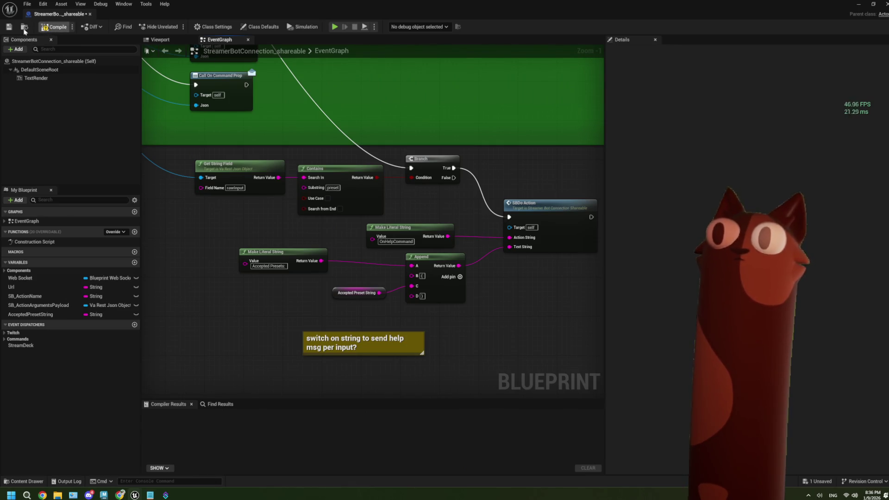
key("ctrl+s")
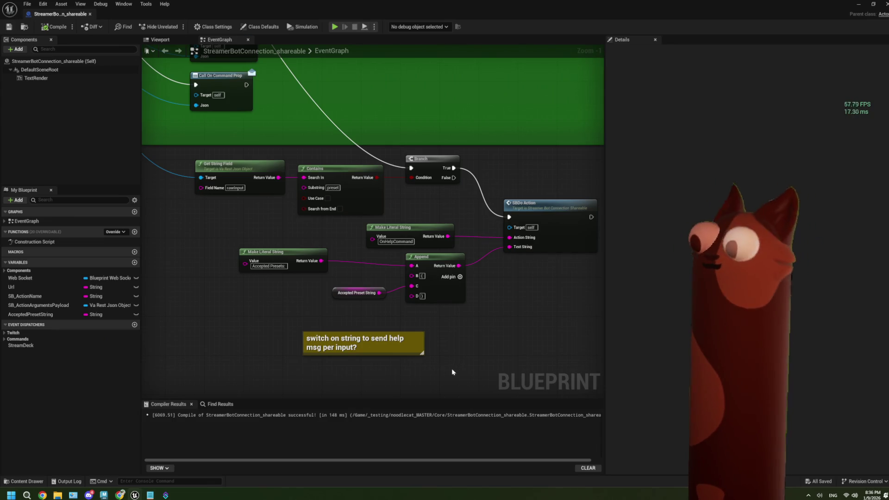
Stretch the comment to enclose the help-message nodes and save again
mouse_move(420, 348)
left_mouse_down()
mouse_move(397, 339)
mouse_move(428, 335)
mouse_move(334, 160)
mouse_move(298, 154)
mouse_move(630, 354)
mouse_move(602, 327)
mouse_move(610, 331)
left_mouse_up()
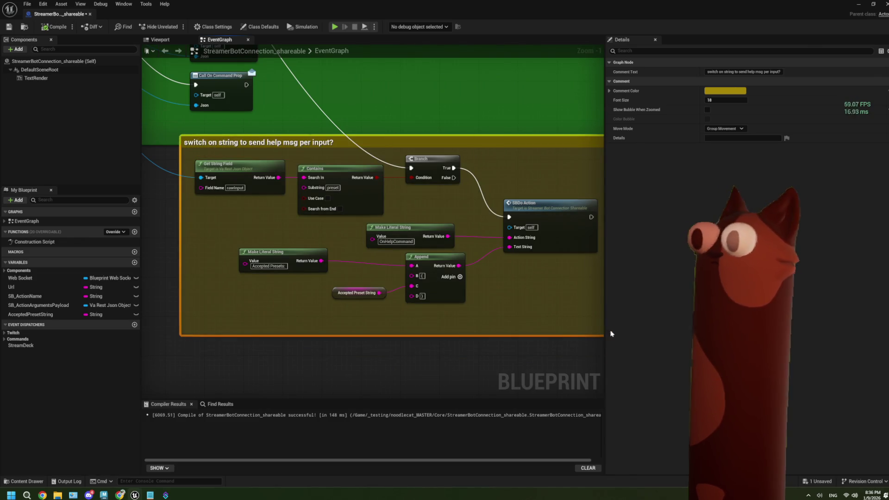
left_click(8, 26)
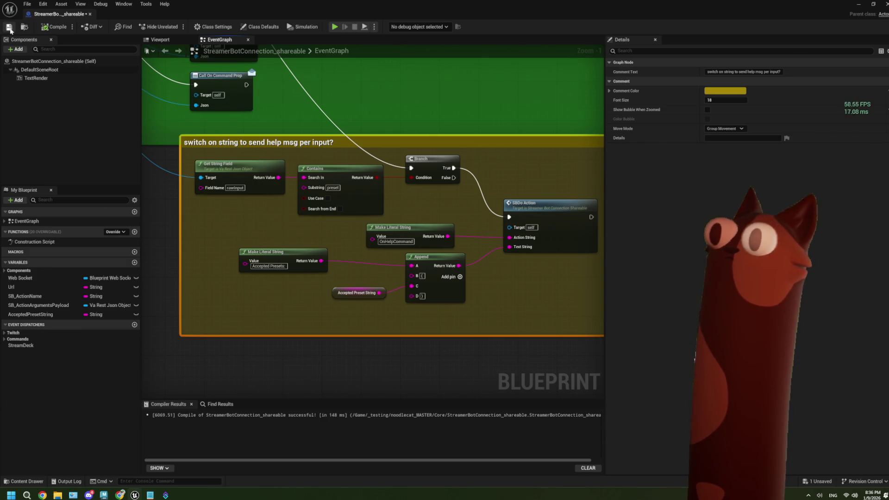
scroll(346, 264, "down", 2)
scroll(240, 133, "up", 2)
scroll(240, 133, "down", 4)
scroll(349, 251, "up", 3)
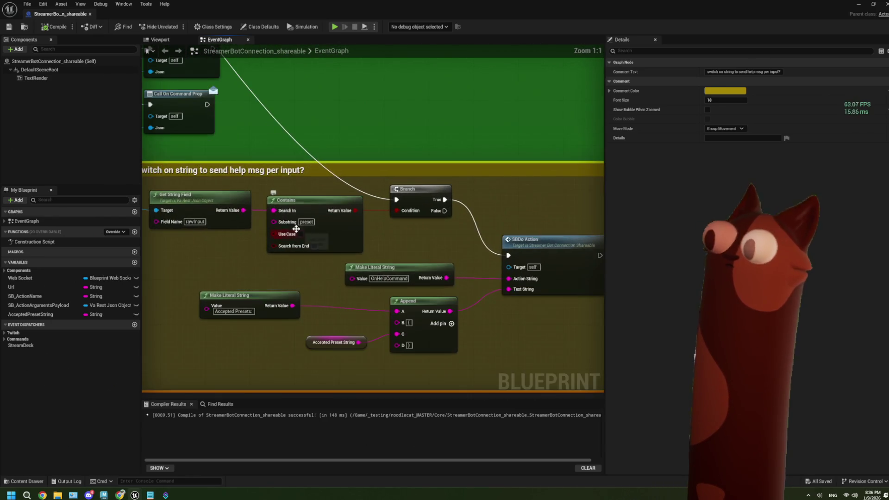
Minimize the Blueprint editor to get back to the Noodlecat_Env level editor
scroll(286, 238, "up", 2)
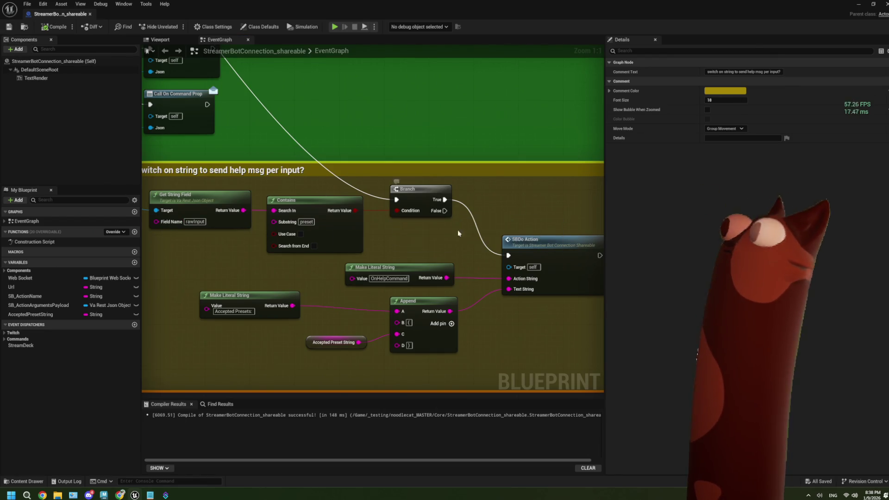
left_click(859, 4)
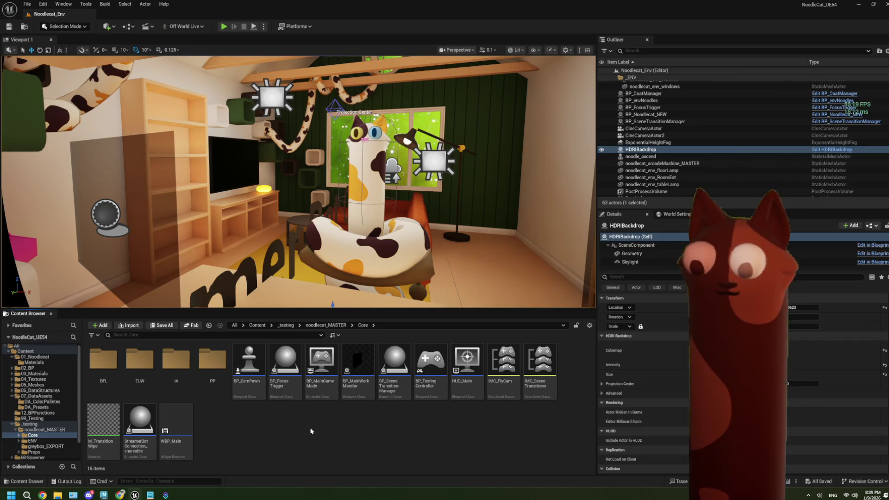
Enlarge the Content Browser, then bring up ThePlan.txt at the end of the help commands note
left_click_drag(327, 309, 322, 288)
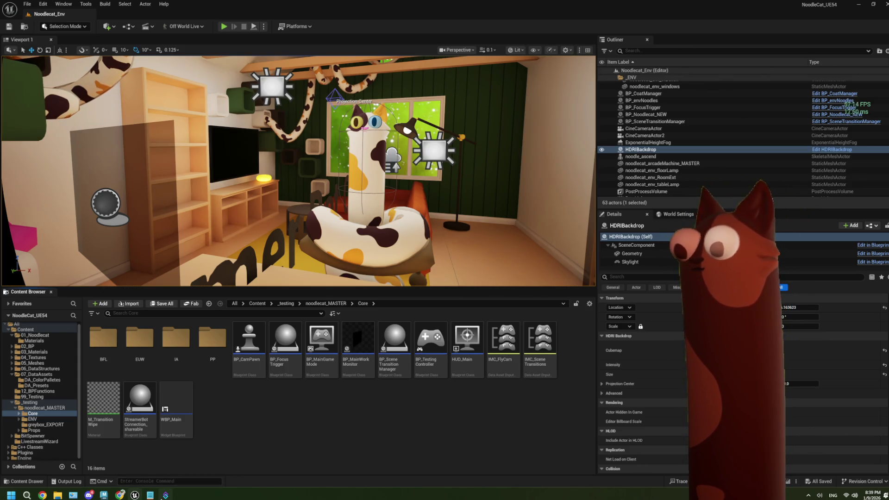
left_click(151, 495)
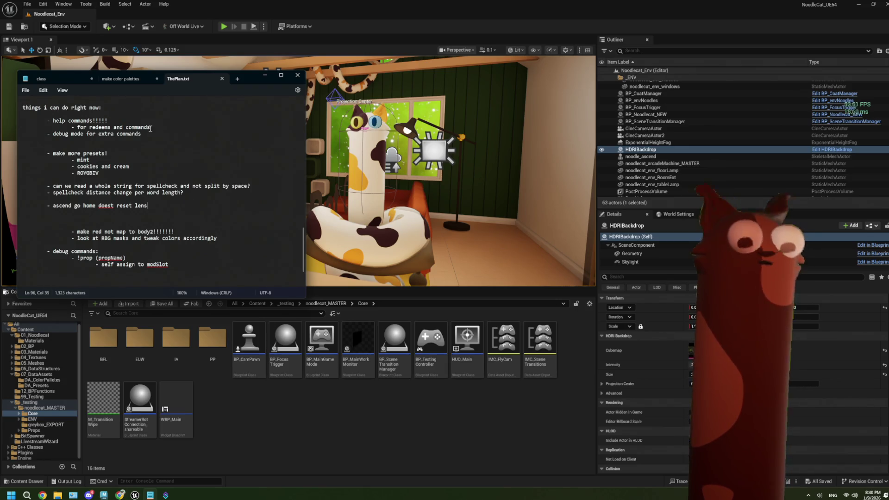
left_click(152, 127)
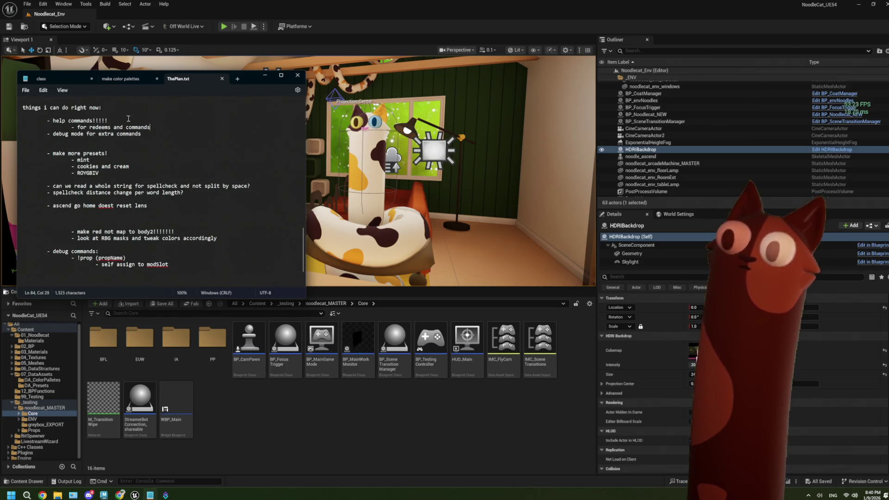
Change the help note to "for debug commands" and add blank lines before the debug mode line
key("Return")
key("Return")
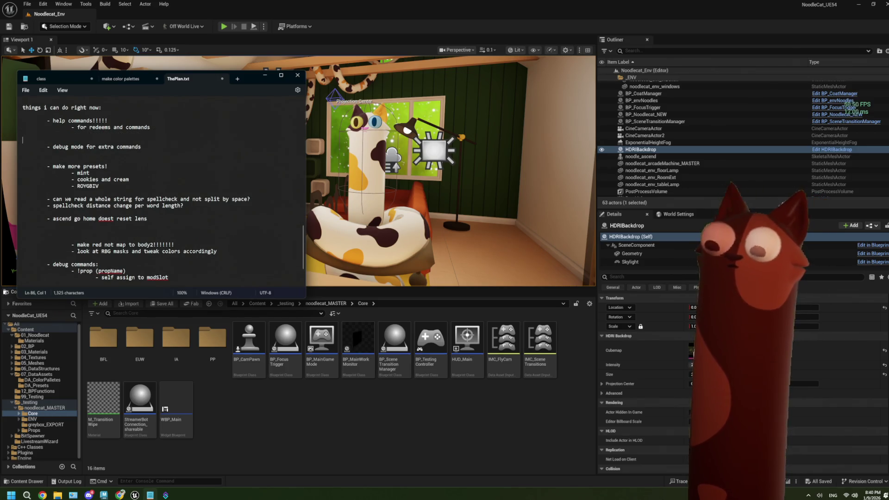
left_click_drag(165, 123, 89, 127)
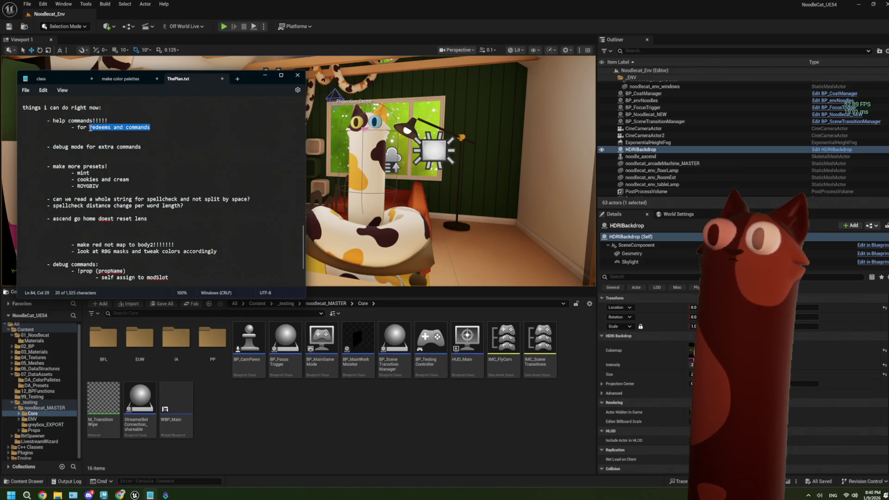
type("debug")
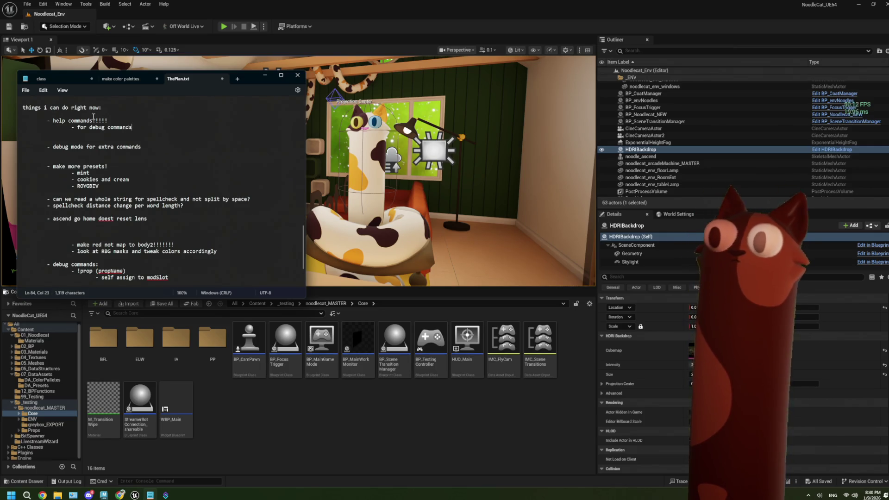
left_click_drag(142, 146, 55, 148)
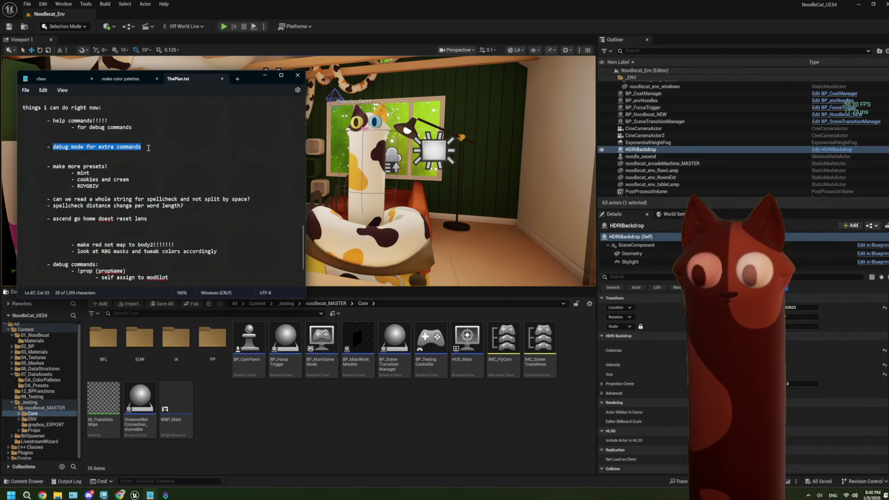
left_click(148, 147)
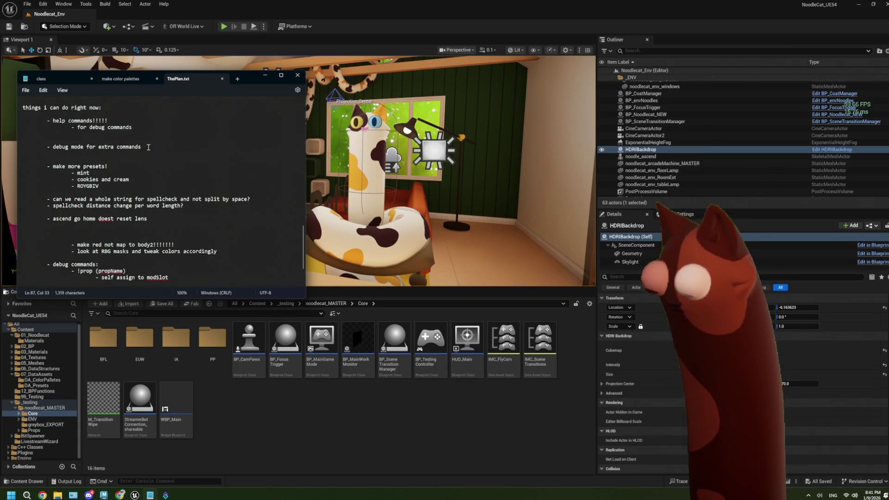
Move ThePlan.txt behind the Unreal editor and bring Streamer.bot's Action History forward
left_click(336, 433)
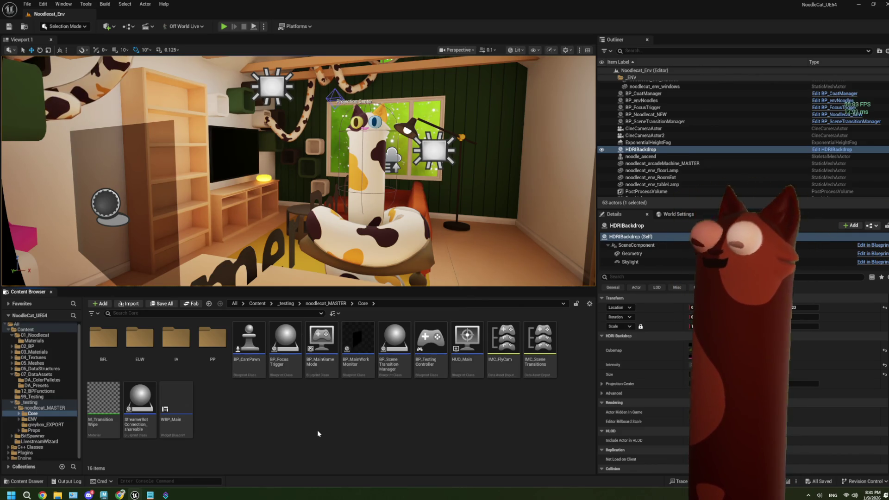
left_click(165, 495)
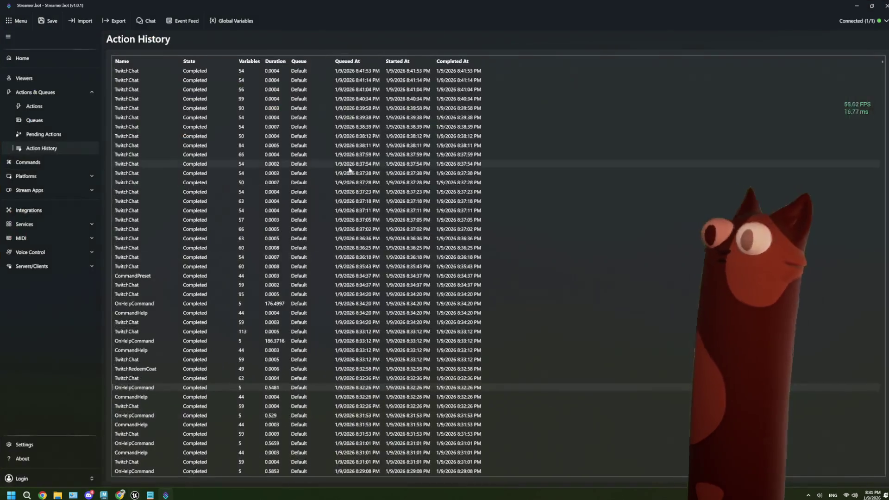
Open the !color chat command for editing from the Commands list
left_click(49, 108)
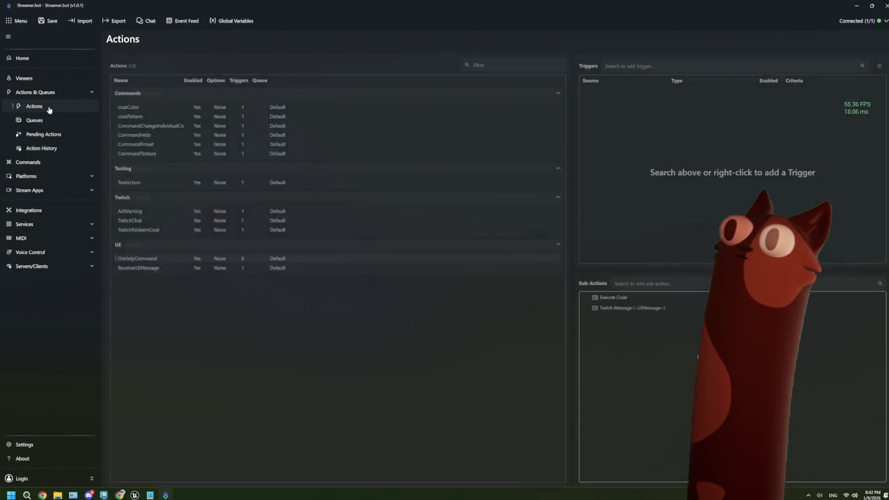
left_click(32, 163)
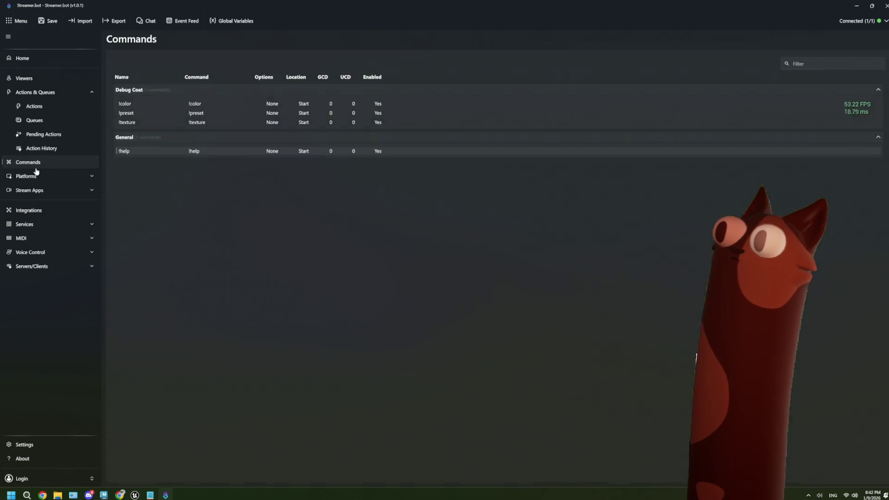
left_click(134, 106)
right_click(135, 107)
left_click(148, 128)
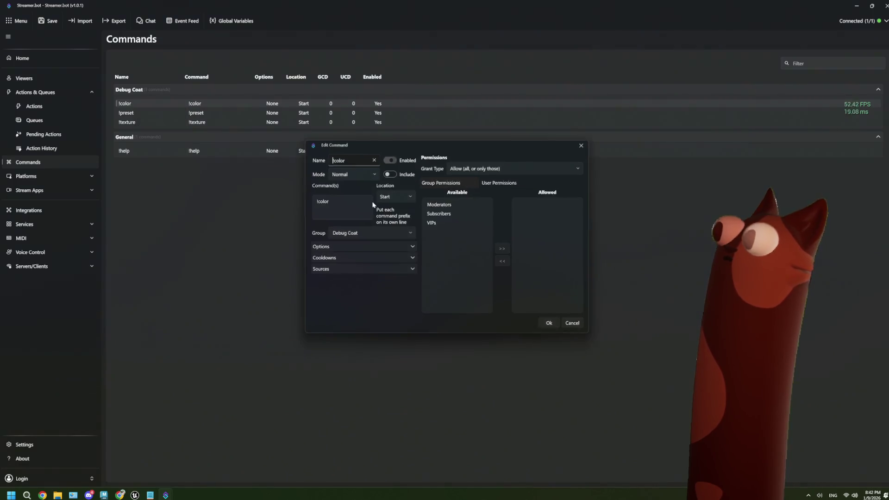
Review the !color permissions, keep Grant Type as Allow, and close without saving
left_click(497, 181)
left_click(441, 181)
left_click(507, 166)
left_click(507, 167)
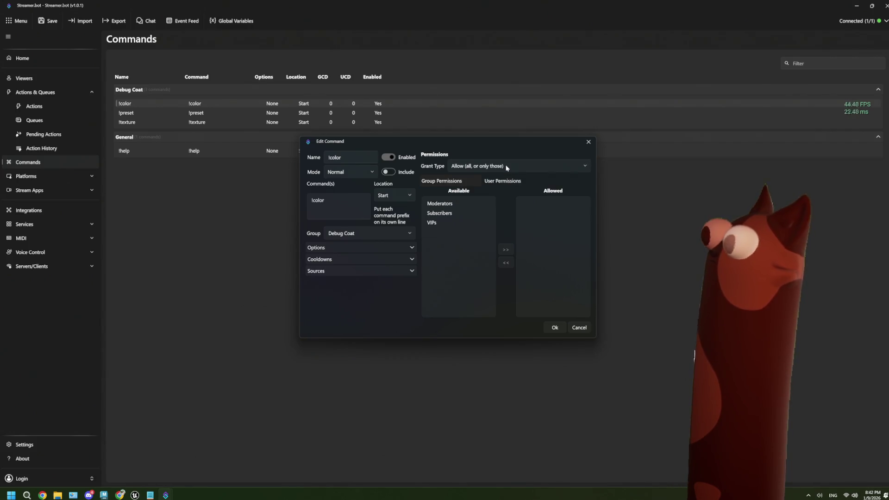
left_click(507, 167)
left_click(507, 167)
left_click(491, 166)
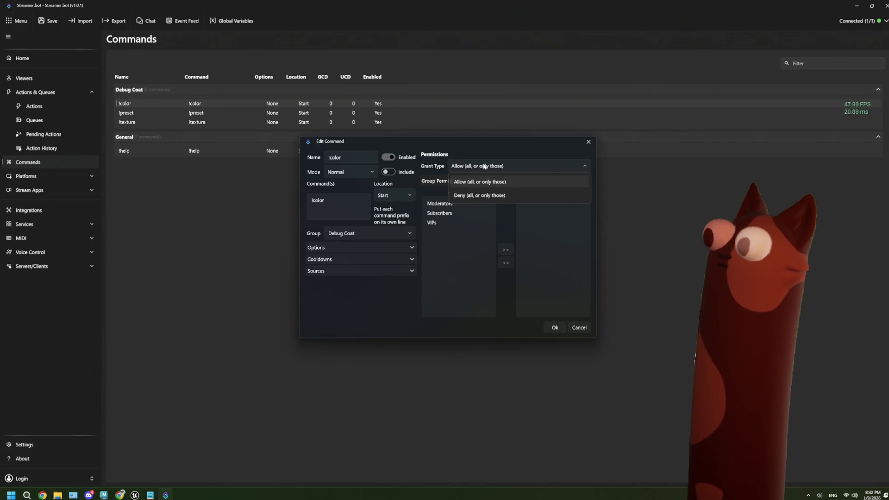
left_click(485, 166)
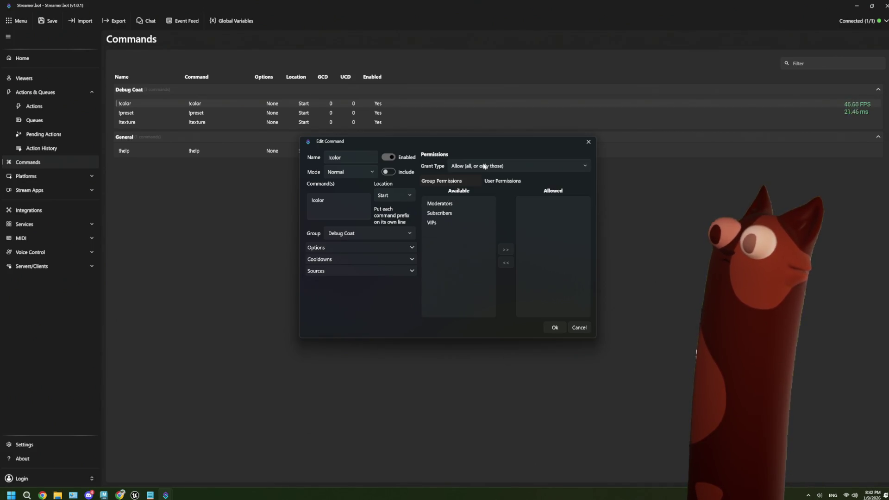
left_click(578, 329)
Begin a new action, abandon it, and select TestAction to view its trigger options
left_click(37, 106)
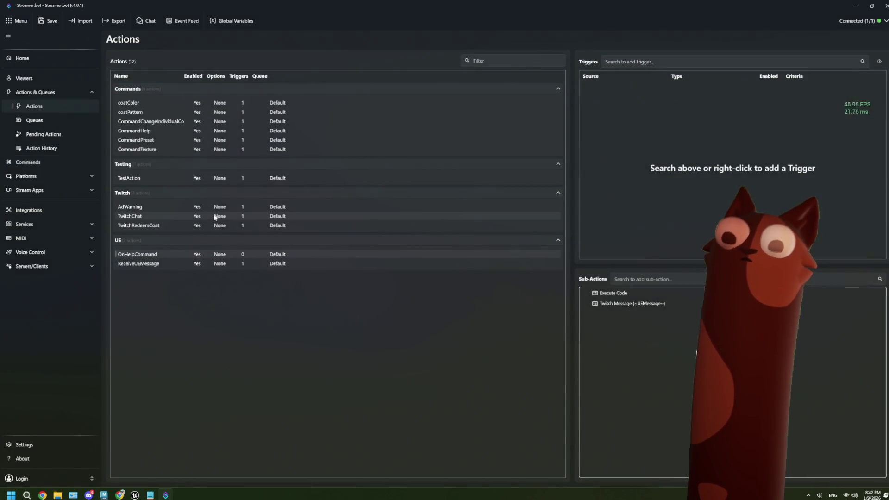
right_click(200, 293)
left_click(209, 298)
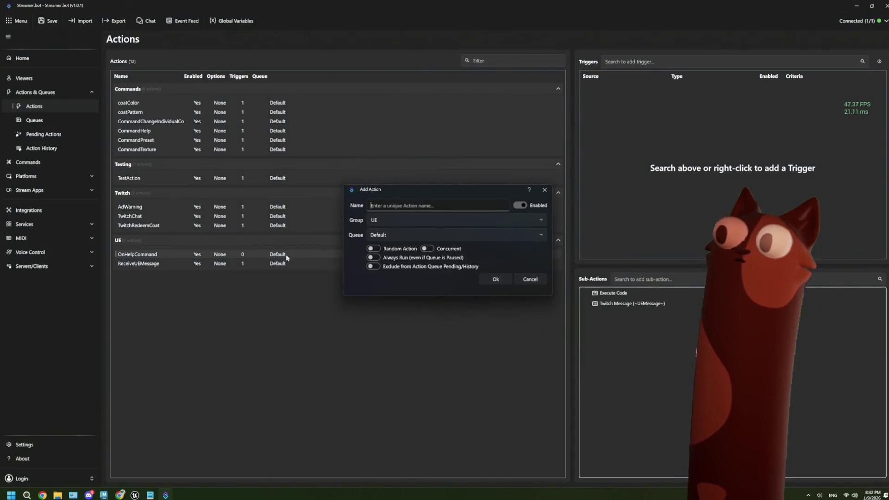
key("Tab")
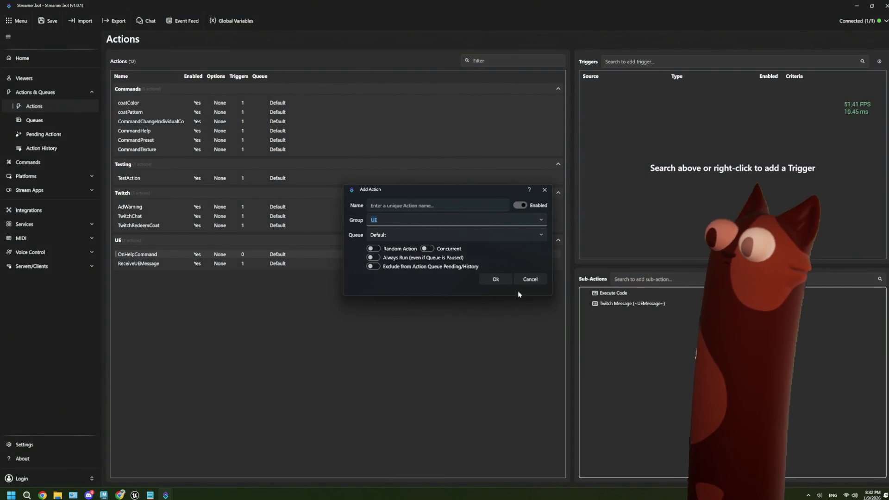
left_click(530, 279)
left_click(153, 179)
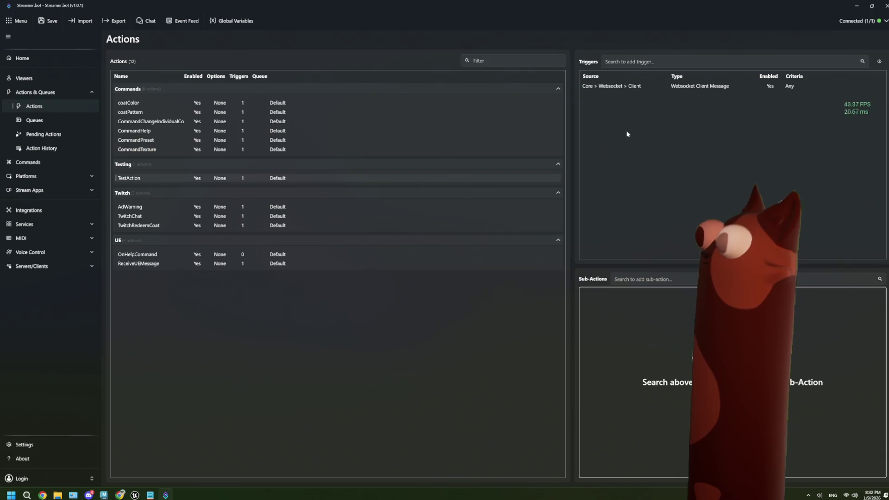
right_click(605, 103)
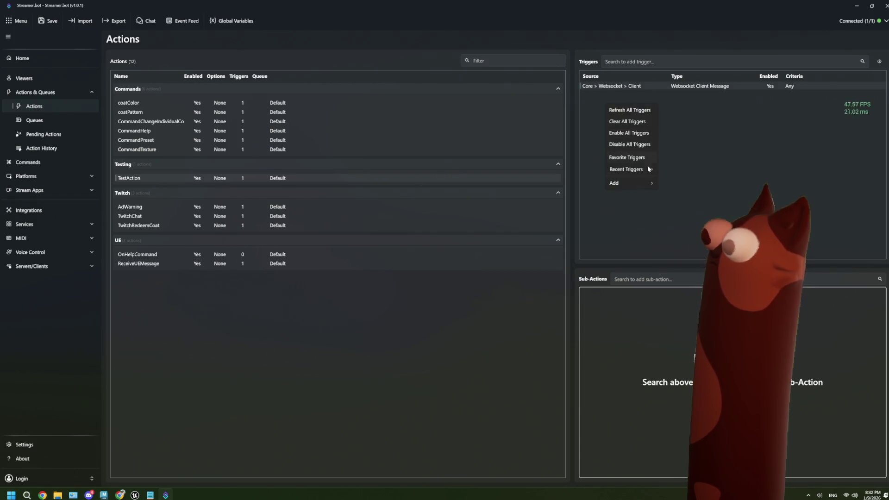
mouse_move(643, 184)
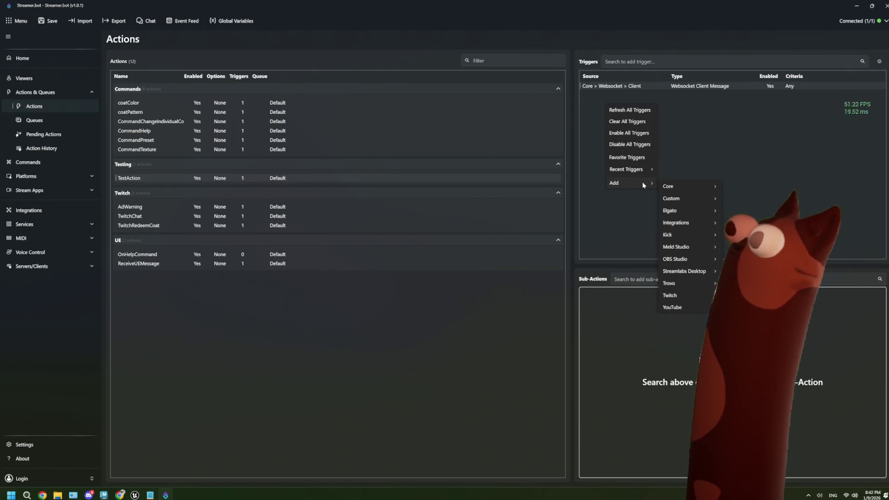
Pick Set Command Group State from the sub-action Add > Core > Commands menu
right_click(627, 335)
right_click(627, 333)
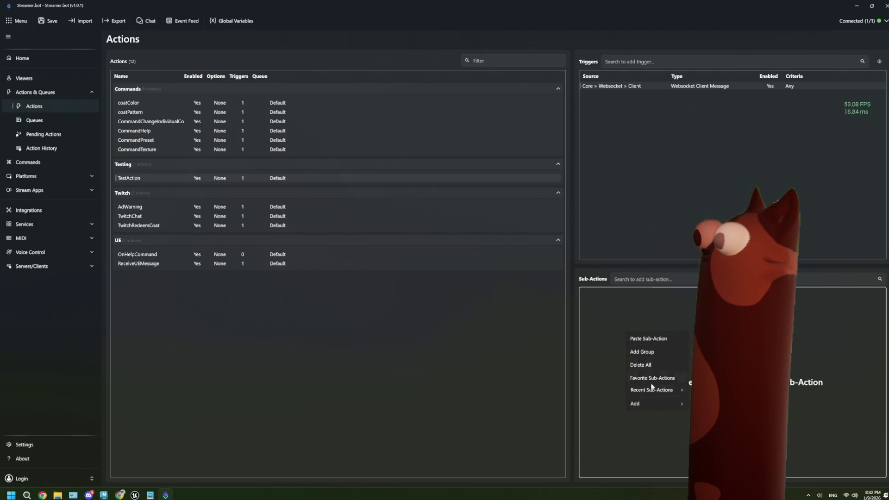
mouse_move(639, 406)
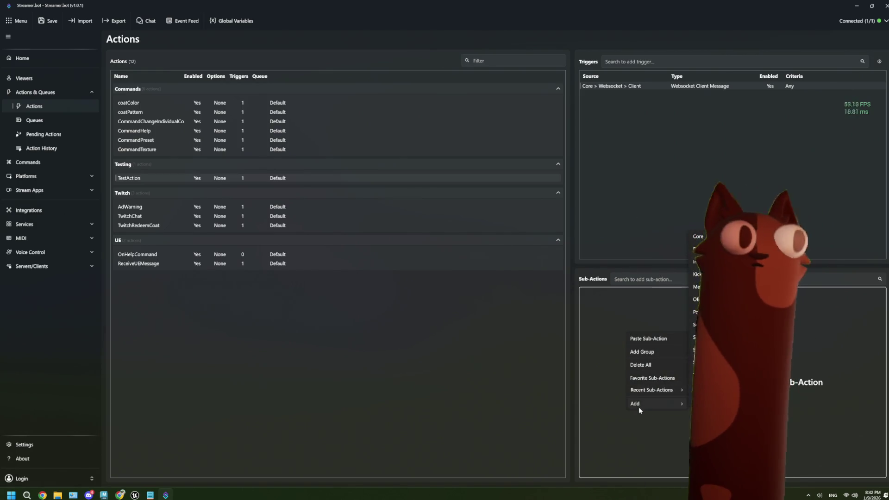
right_click(591, 330)
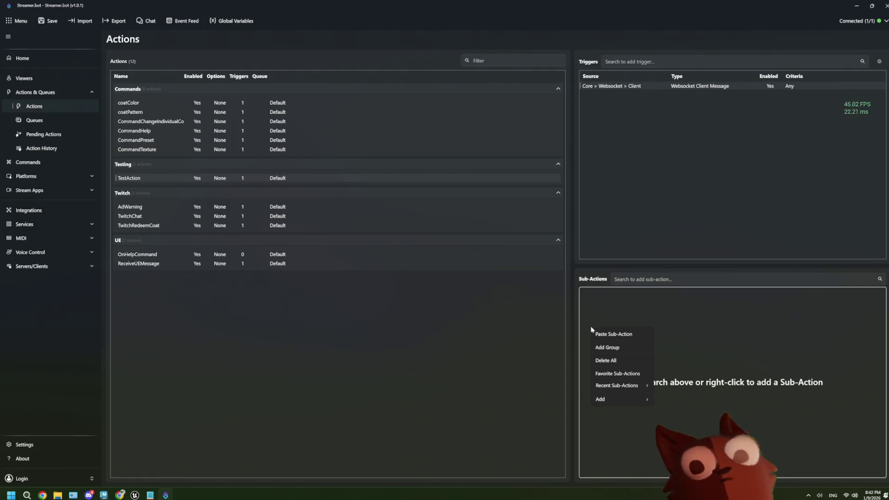
left_click(641, 402)
mouse_move(675, 397)
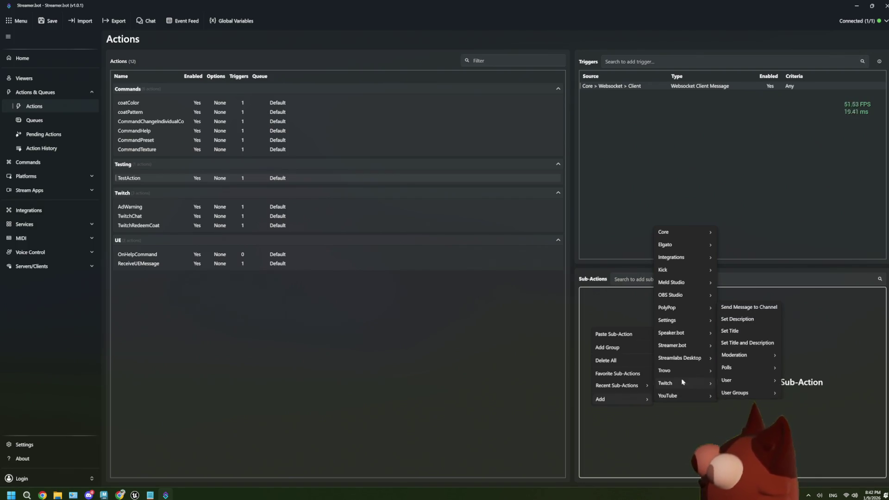
mouse_move(692, 347)
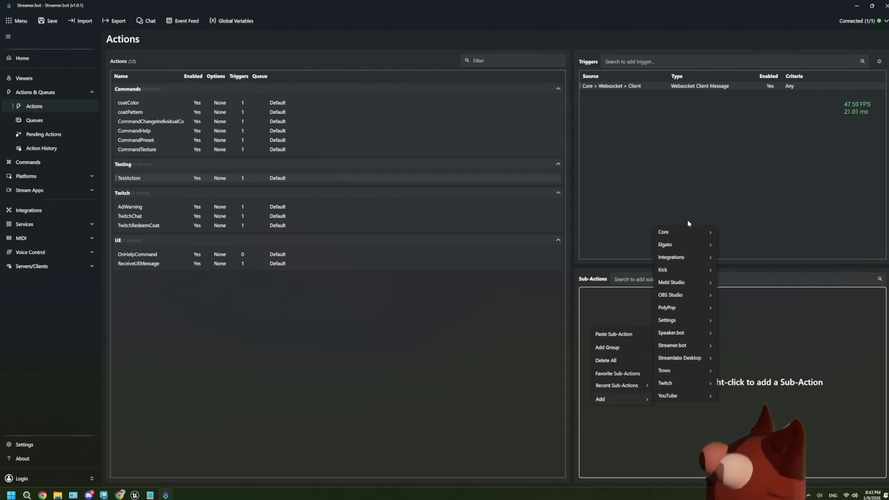
mouse_move(689, 233)
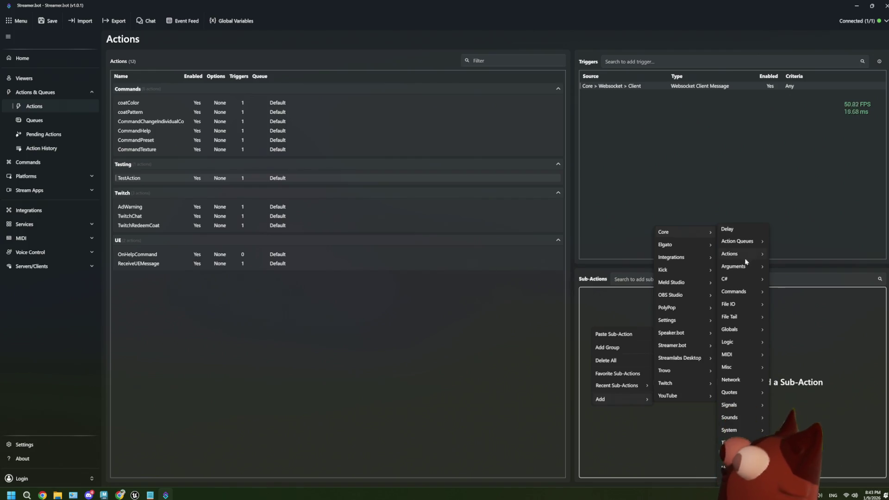
mouse_move(743, 295)
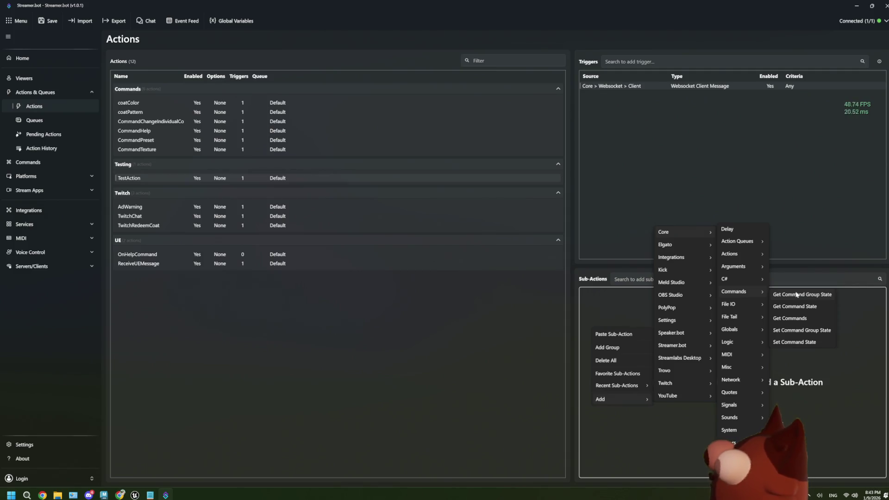
left_click(797, 330)
Check the Group and State dropdowns, leaving them at None and Enabled
left_click(449, 227)
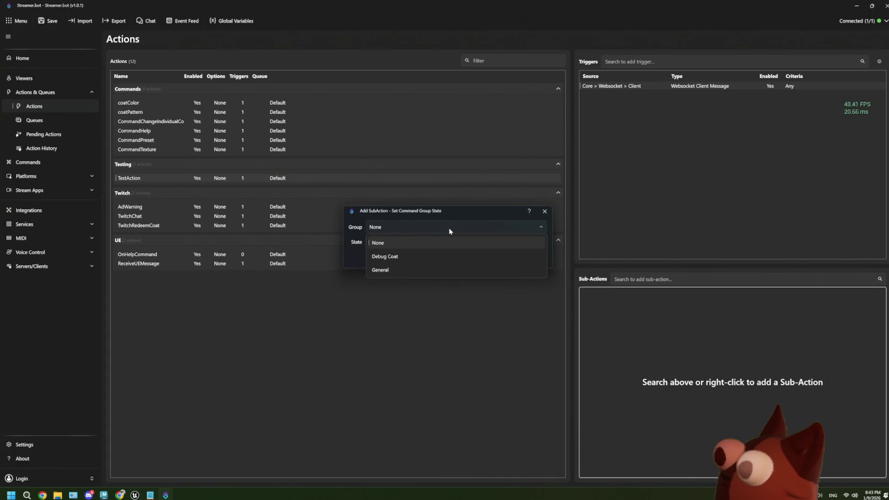
left_click(448, 228)
left_click(390, 242)
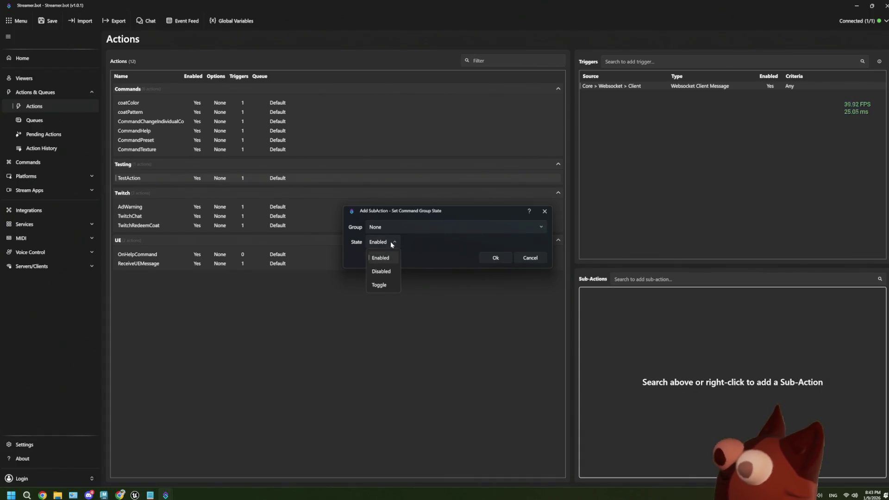
left_click(391, 243)
left_click(395, 228)
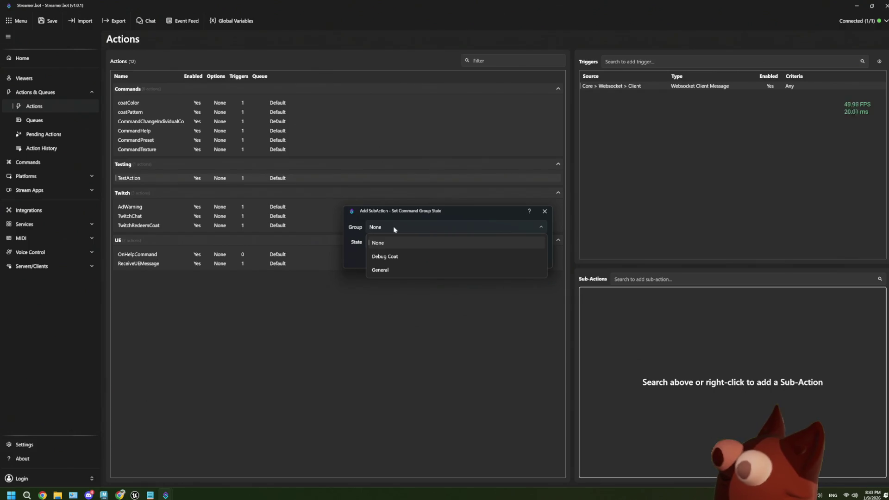
left_click(394, 228)
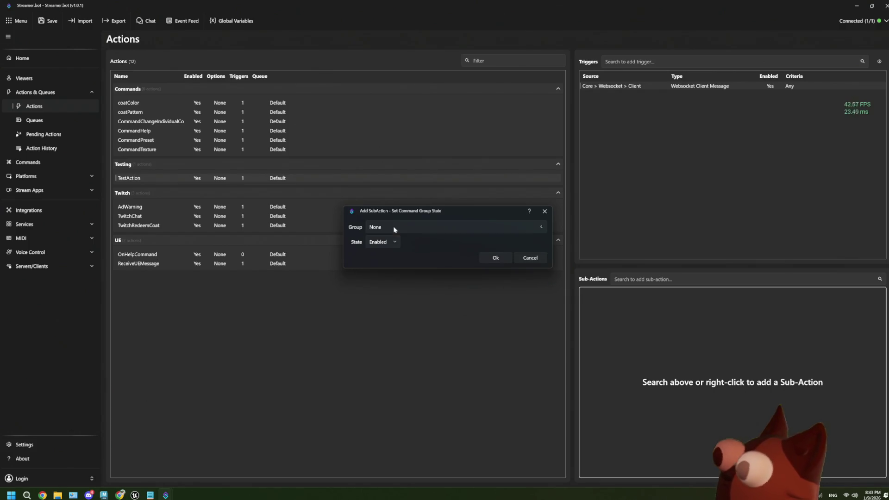
Reopen the command group list, then bring the Chrome window to the front
left_click(470, 226)
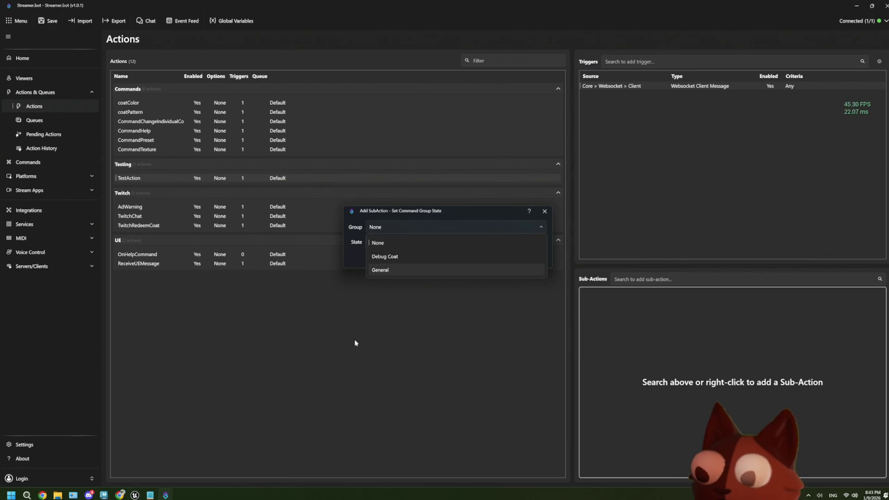
mouse_move(120, 495)
left_click(125, 473)
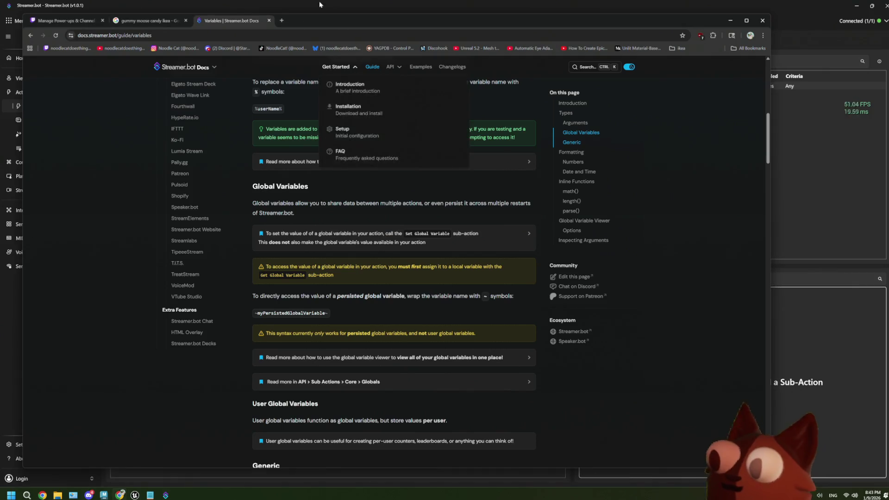
key("ctrl+t")
type("am")
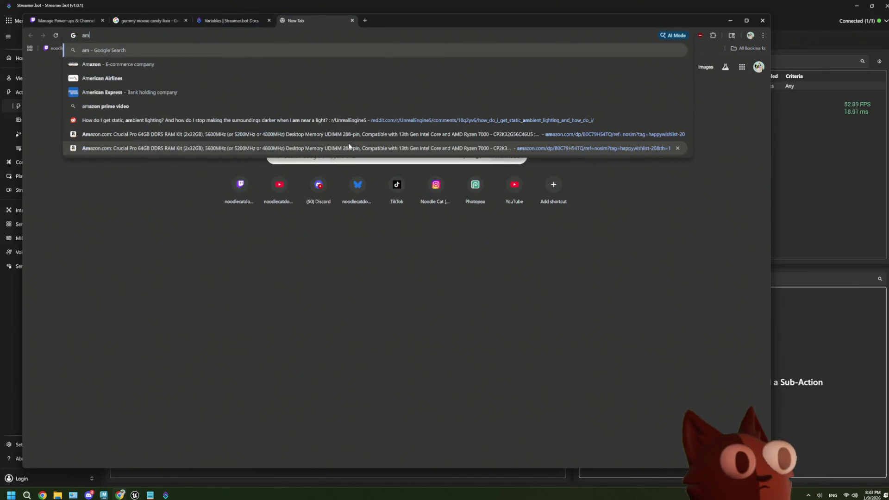
type("atr")
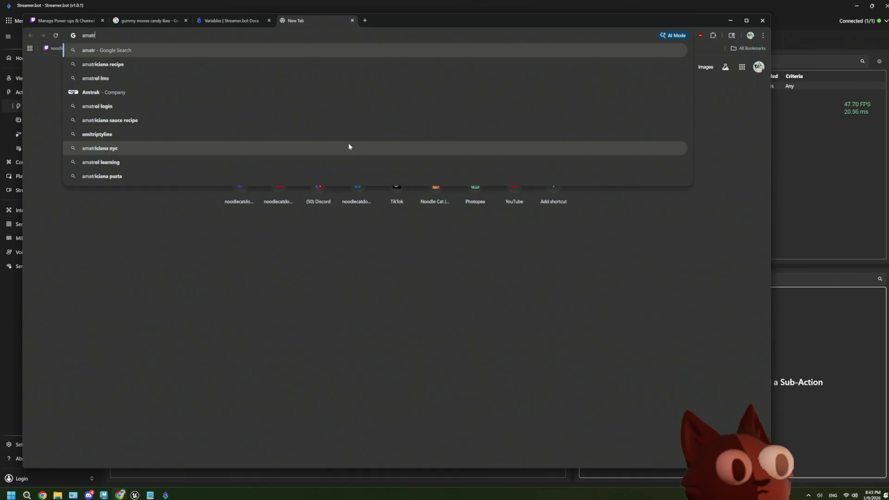
type("iciana")
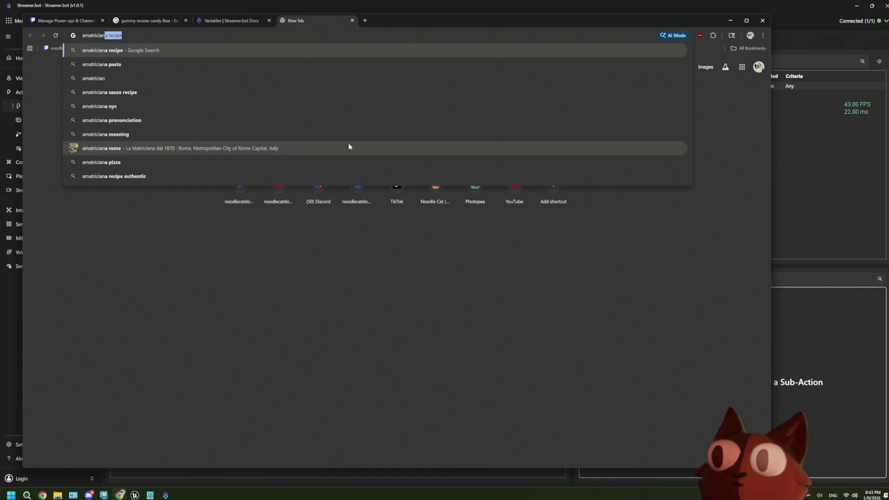
key("BackSpace")
key("Return")
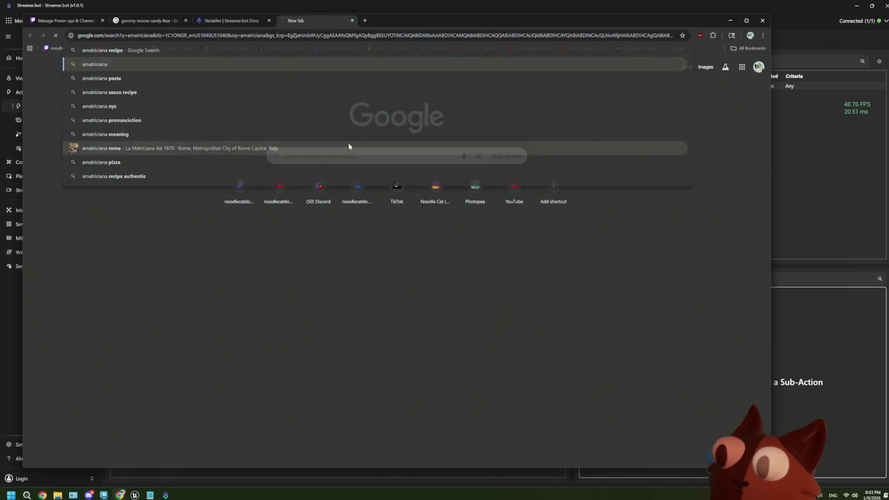
scroll(278, 323, "down", 6)
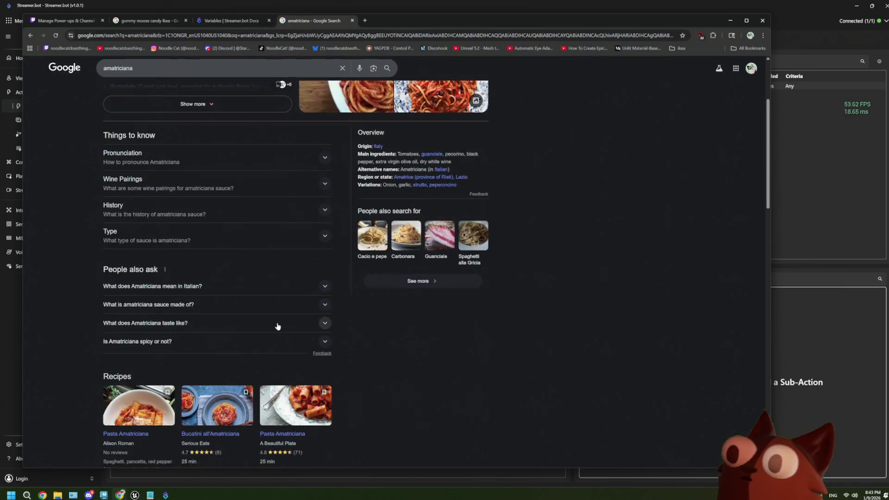
scroll(134, 301, "down", 2)
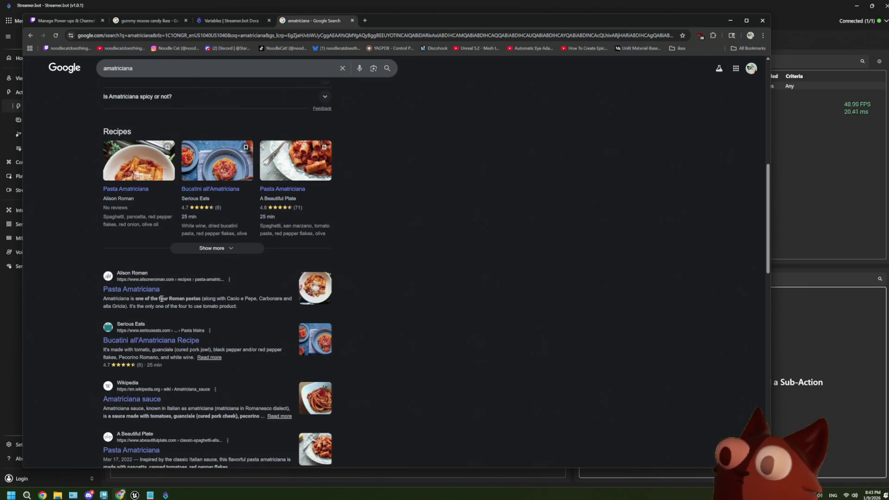
scroll(163, 299, "down", 1)
scroll(203, 298, "down", 2)
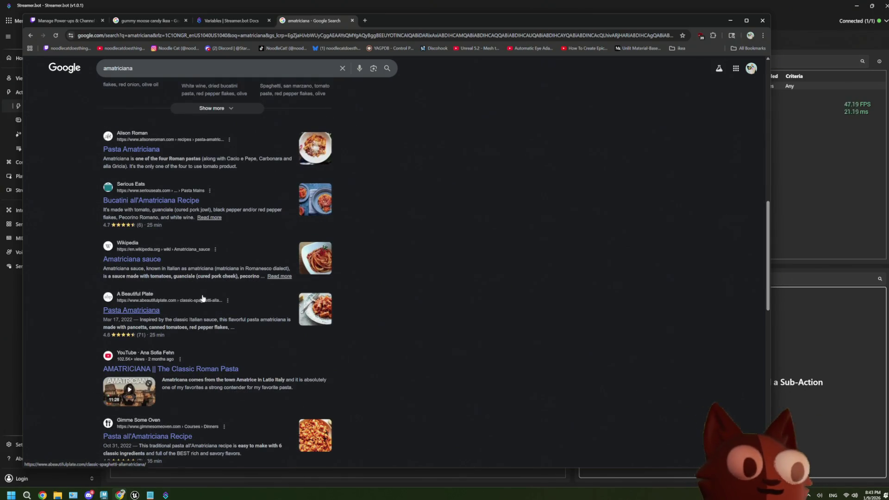
left_click(352, 20)
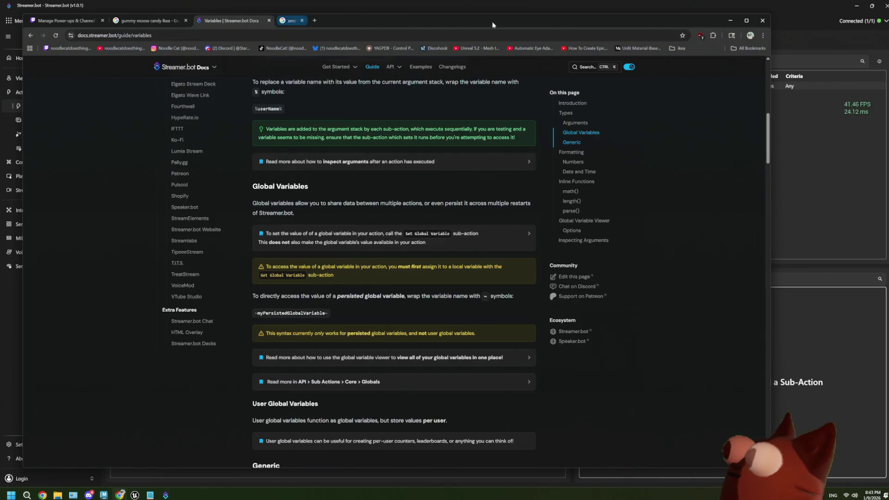
key("alt+Tab")
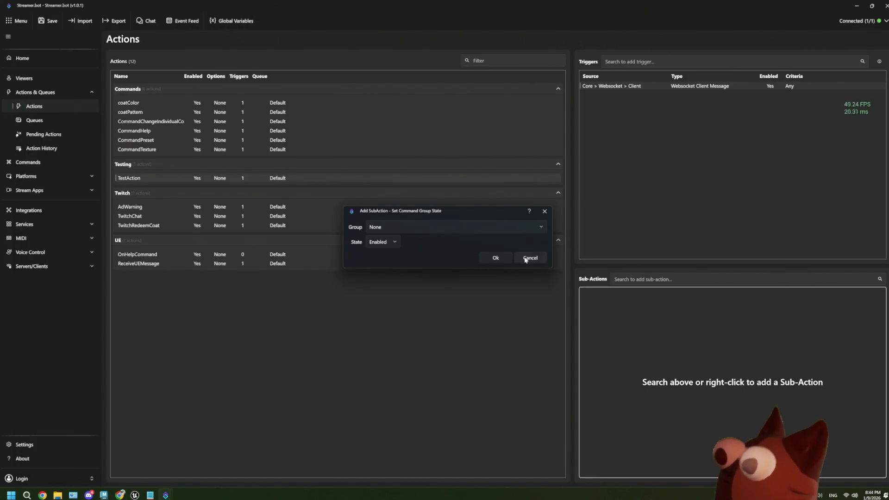
Cancel the group-state sub-action, widen the panels, and choose Set Command State instead
left_click(525, 258)
left_click_drag(572, 235, 380, 248)
right_click(418, 314)
mouse_move(457, 387)
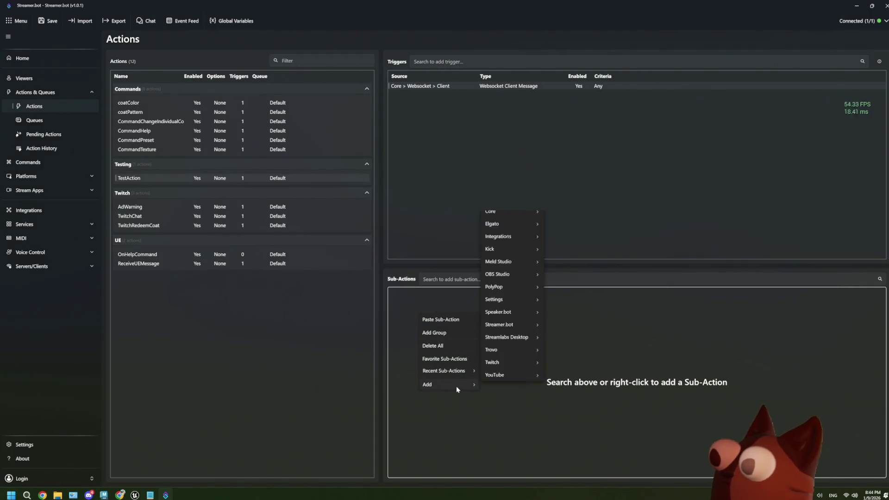
mouse_move(526, 307)
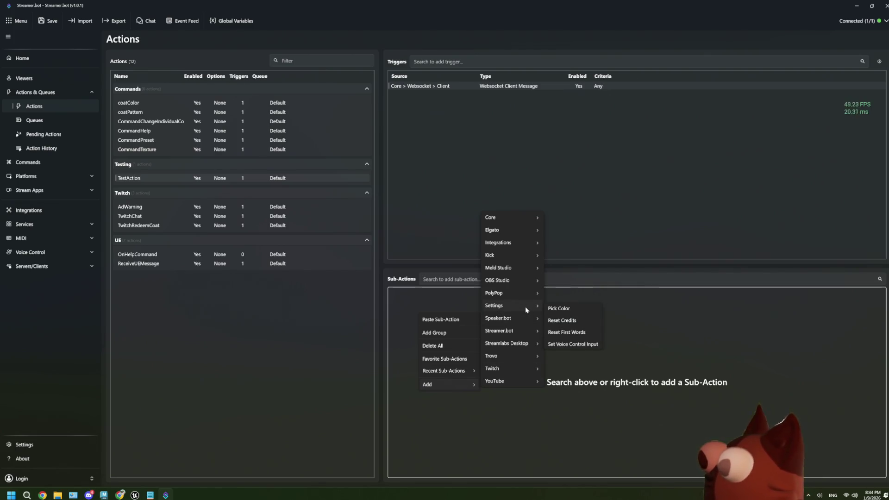
mouse_move(515, 217)
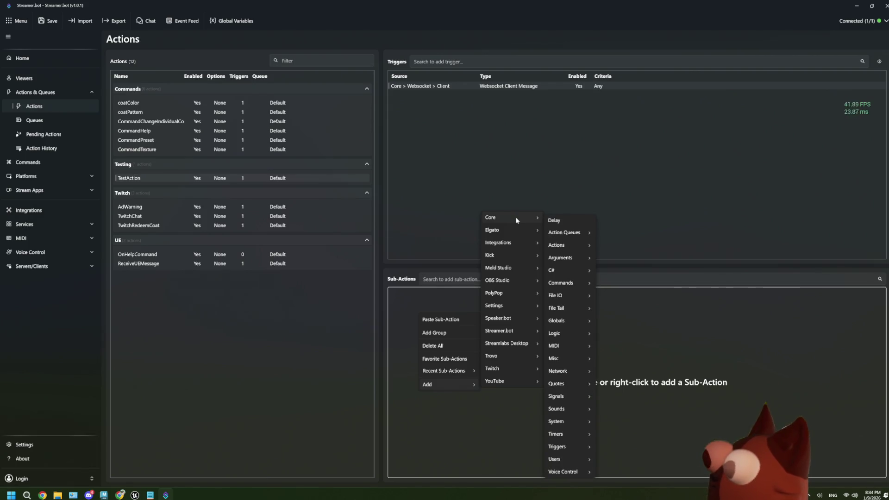
mouse_move(560, 288)
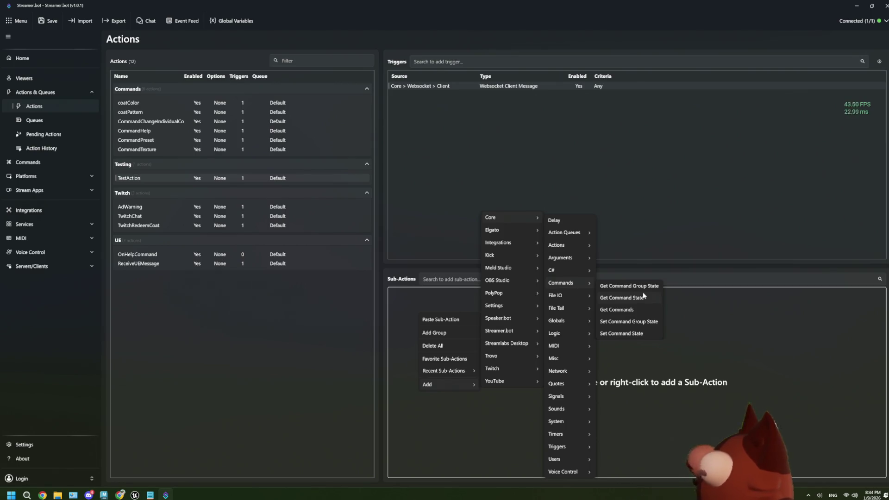
left_click(643, 334)
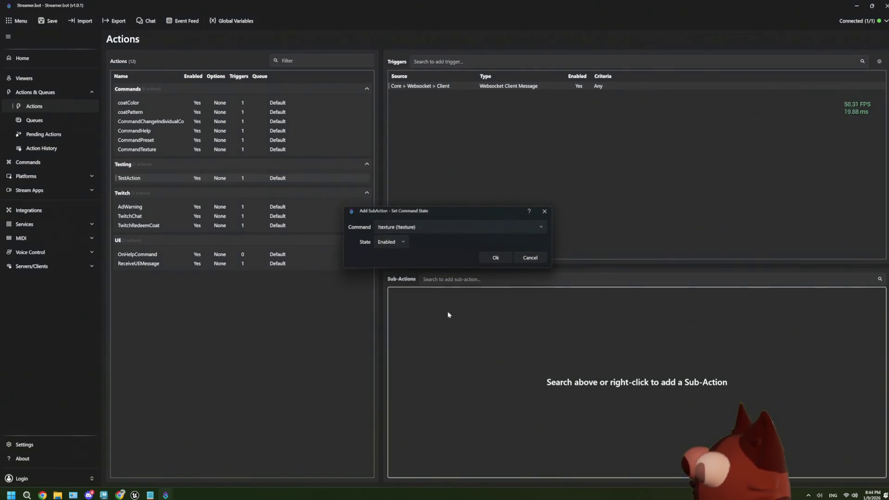
Review the Command (!texture) and State (Enabled) options, then cancel the Set Command State dialog
left_click(414, 228)
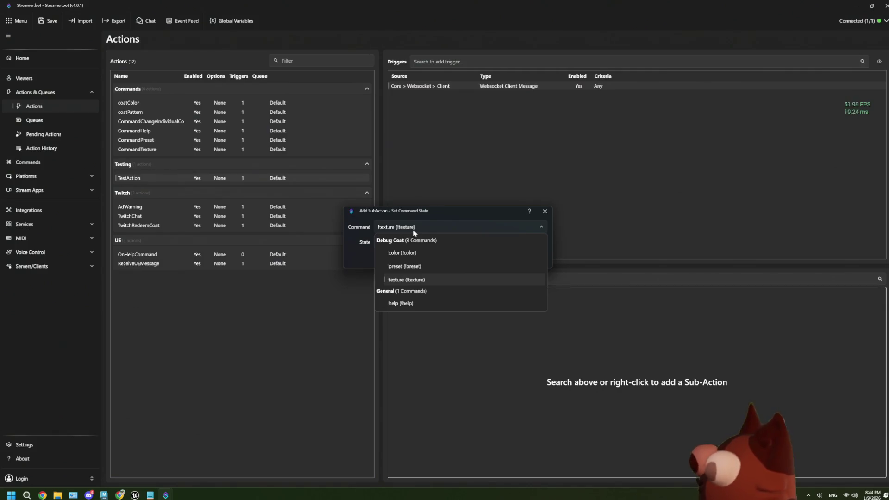
left_click(413, 231)
left_click(408, 241)
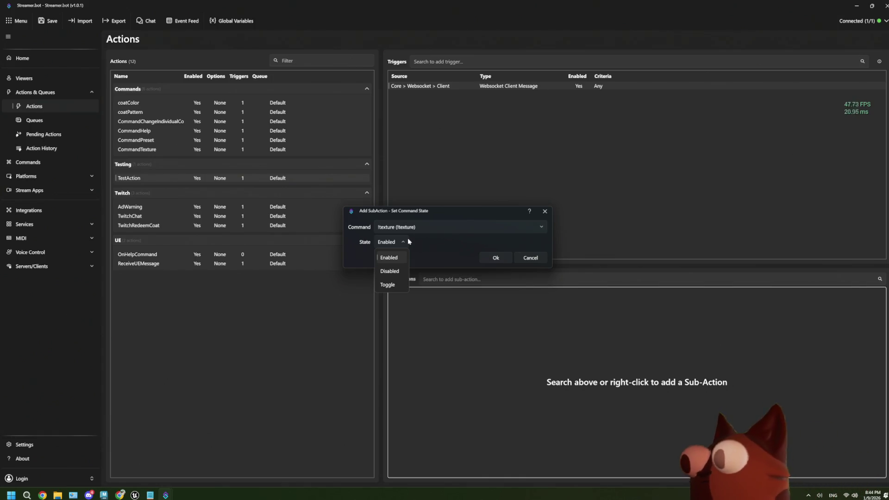
left_click(406, 242)
left_click(541, 258)
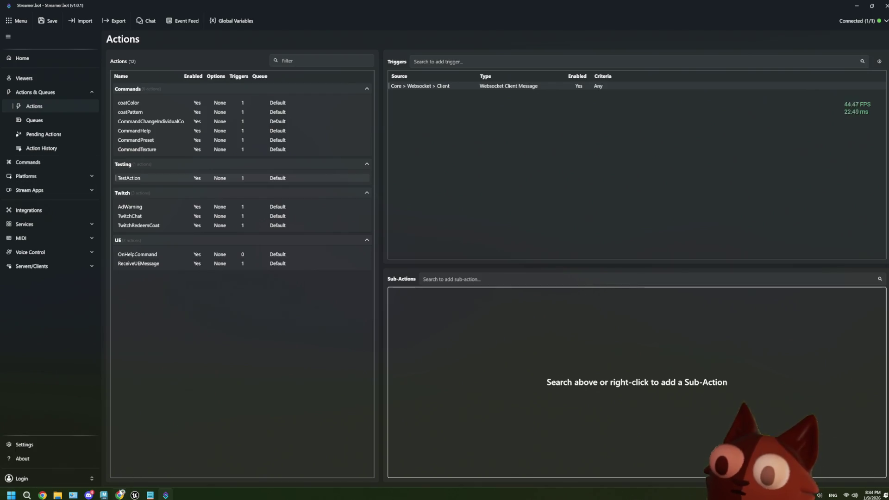
mouse_move(119, 494)
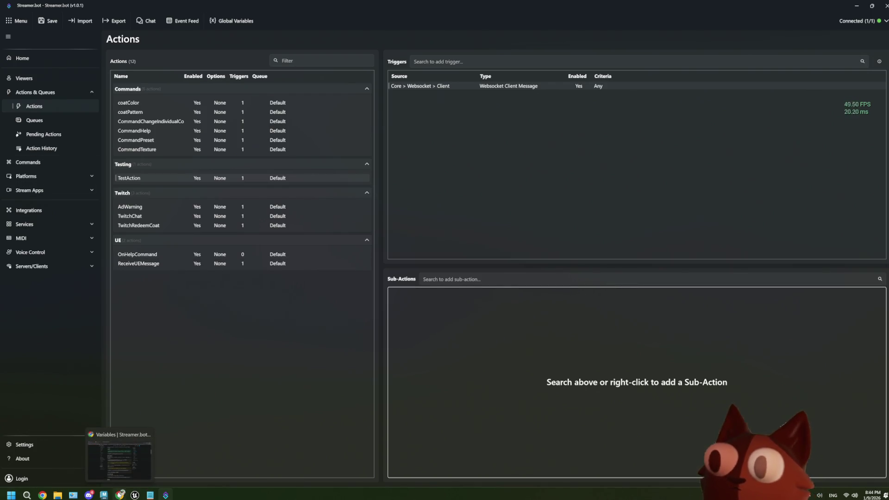
Google 'streamerbot set command permissins' and open the Streamer.bot Docs Commands page
left_click(119, 474)
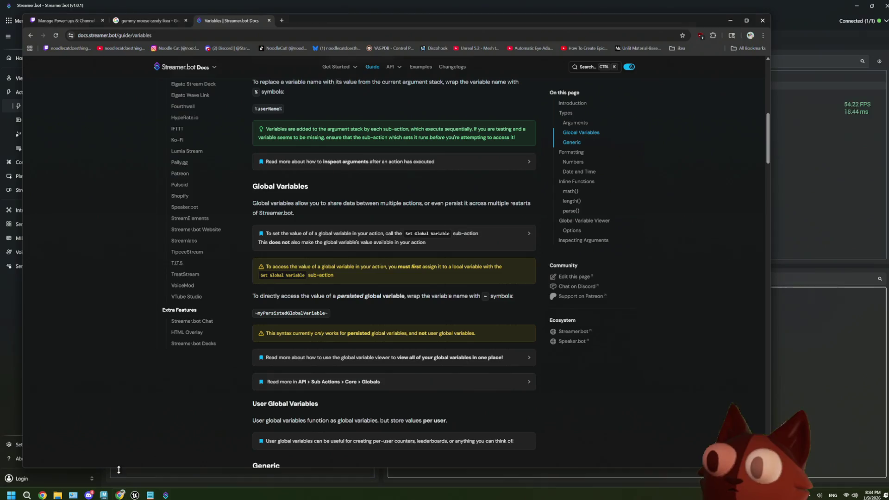
left_click(168, 38)
type("streamerb")
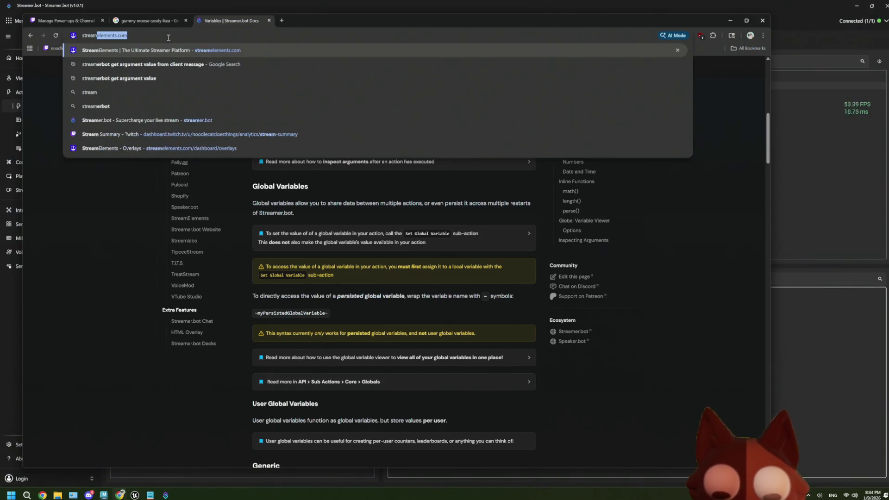
type("ot set comm")
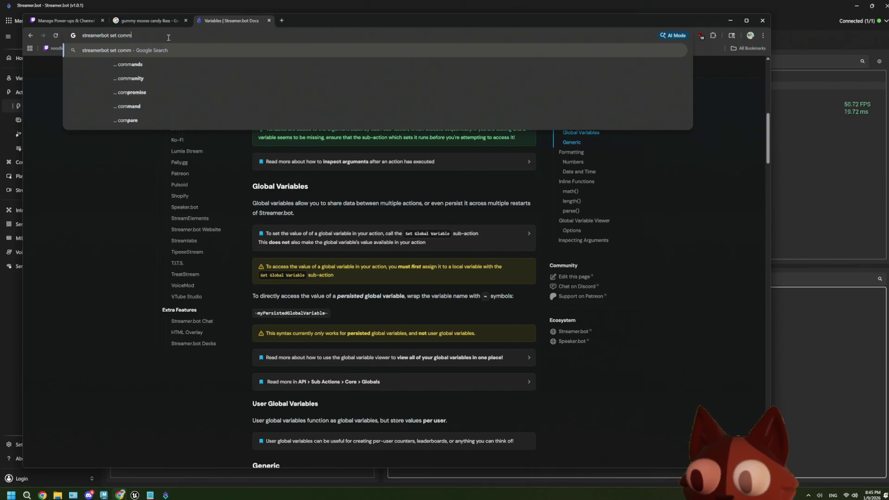
type("and permissins")
key("Return")
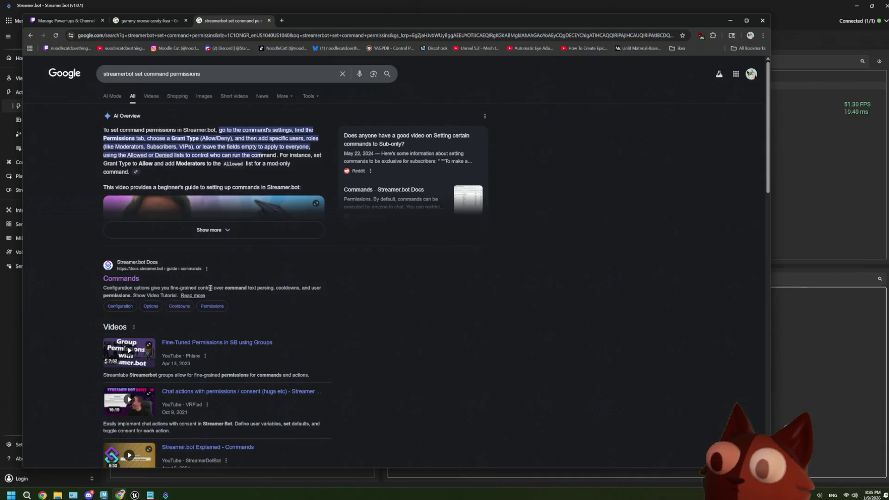
scroll(135, 286, "down", 8)
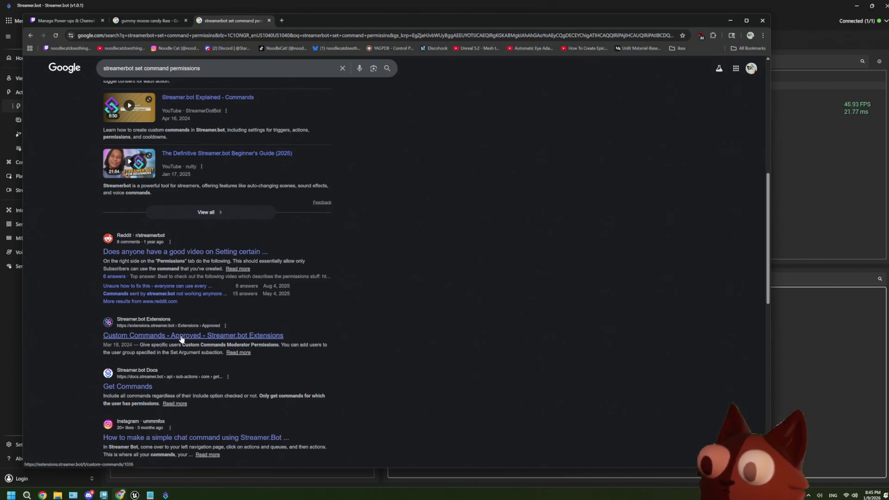
scroll(152, 278, "up", 6)
left_click(132, 209)
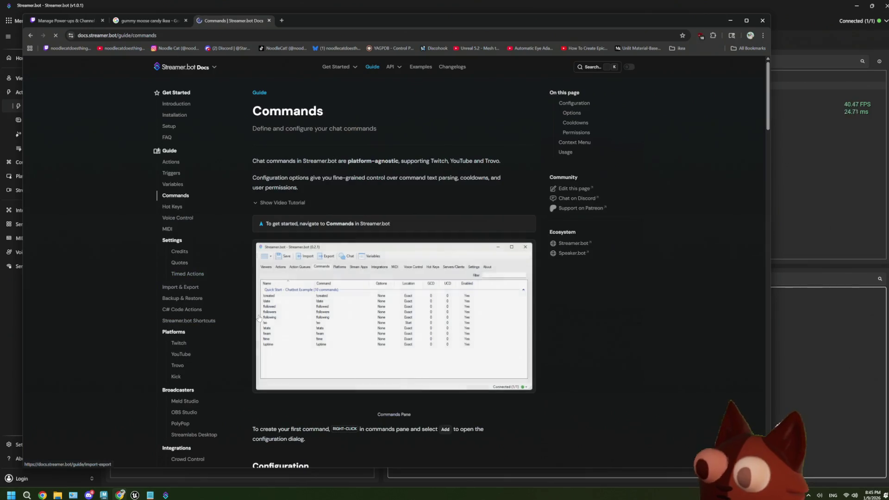
scroll(378, 280, "down", 5)
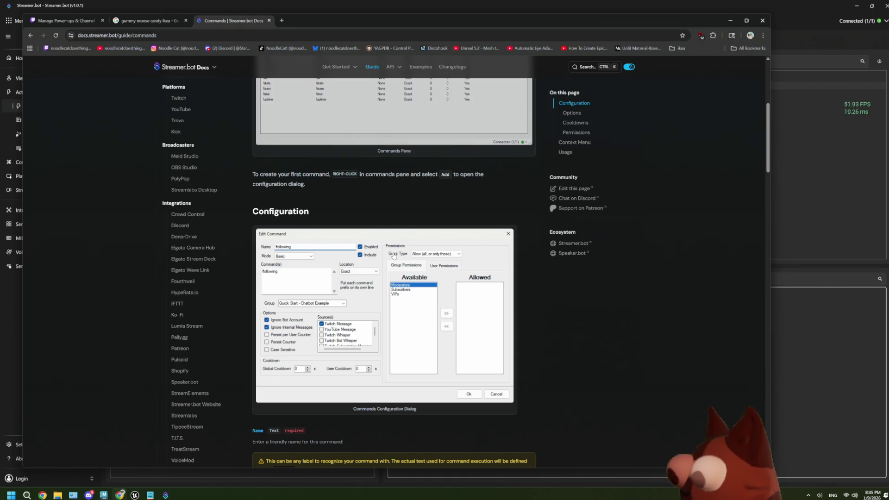
scroll(393, 256, "down", 7)
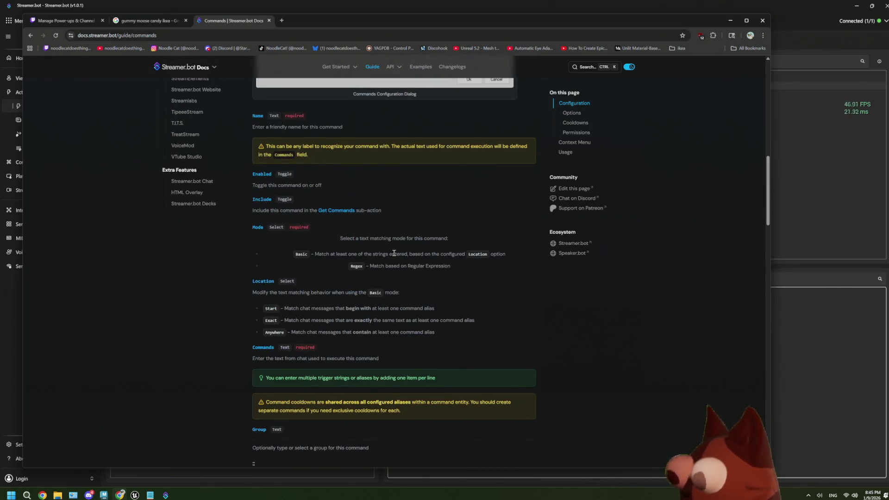
scroll(395, 253, "down", 12)
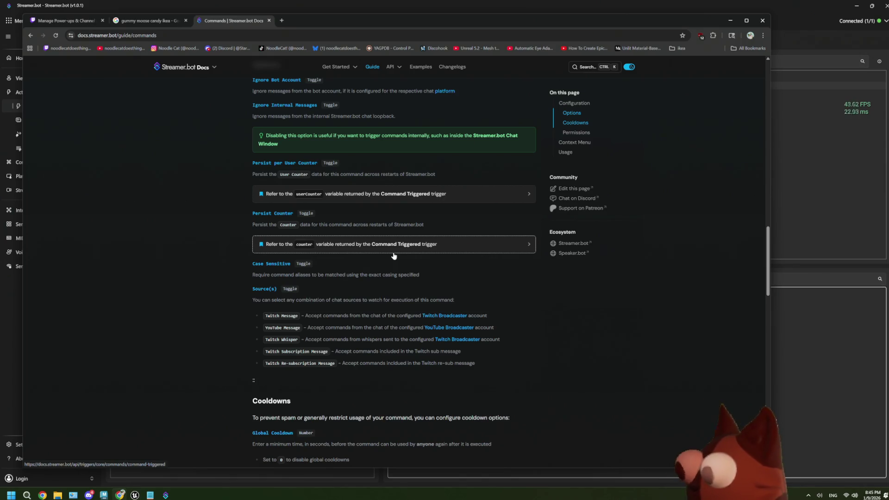
scroll(394, 256, "down", 5)
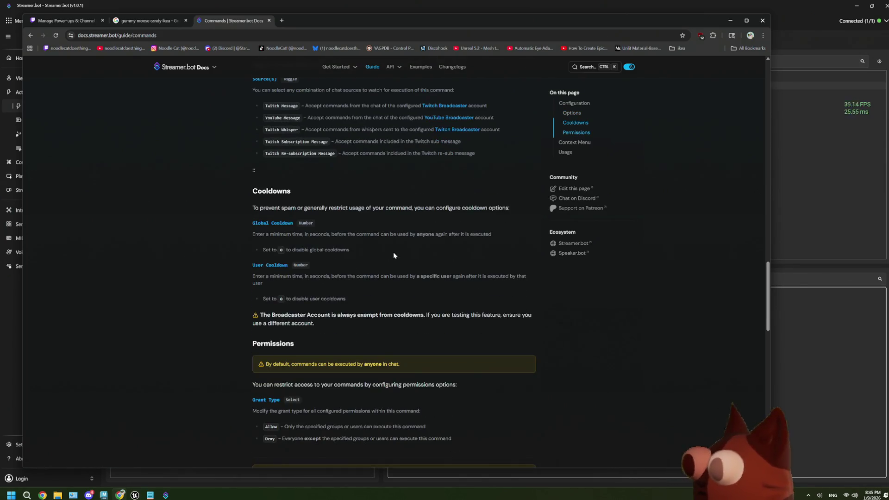
scroll(393, 255, "down", 4)
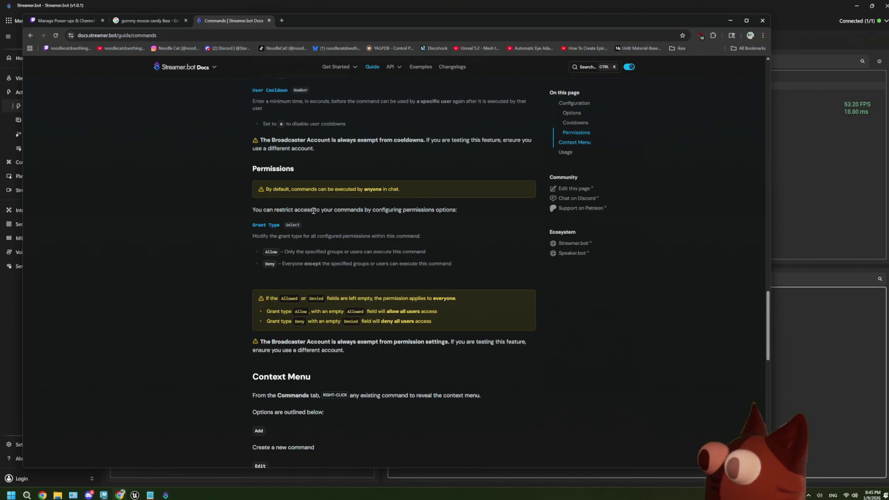
scroll(403, 209, "down", 3)
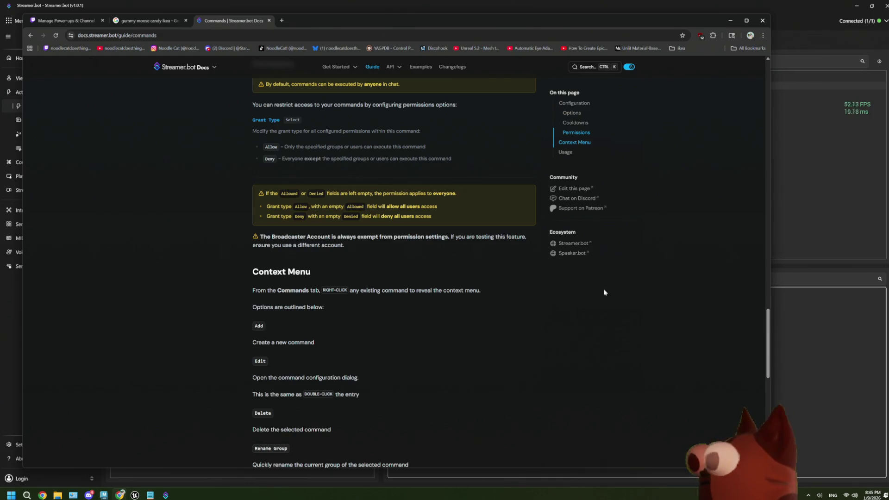
left_click(269, 21)
left_click(362, 2)
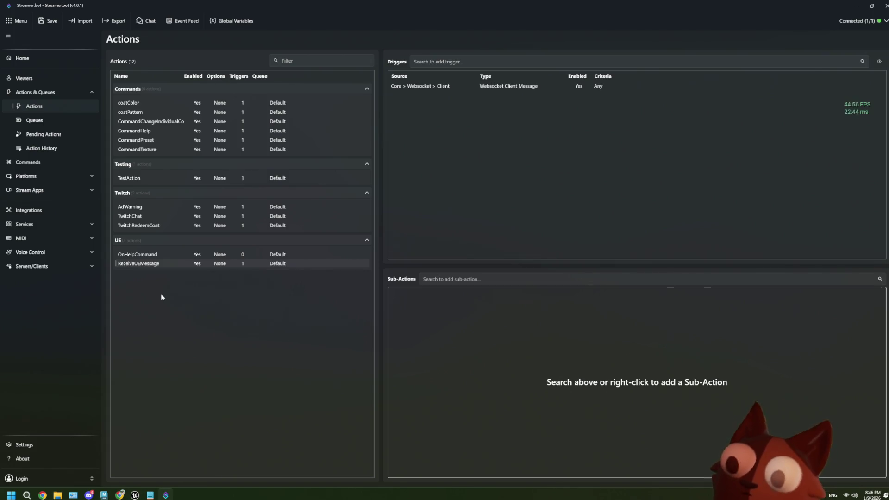
Start a new action and place it in the Testing group
right_click(162, 295)
left_click(171, 302)
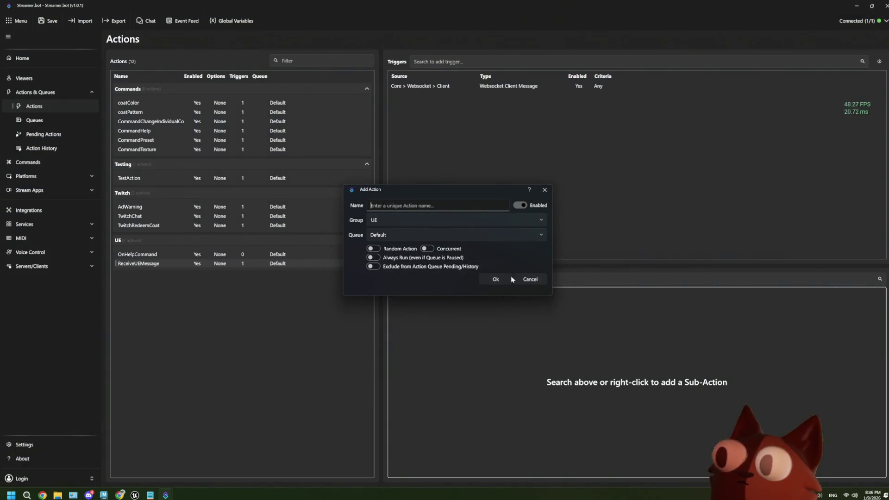
left_click(539, 223)
left_click(539, 222)
left_click(539, 222)
left_click(412, 250)
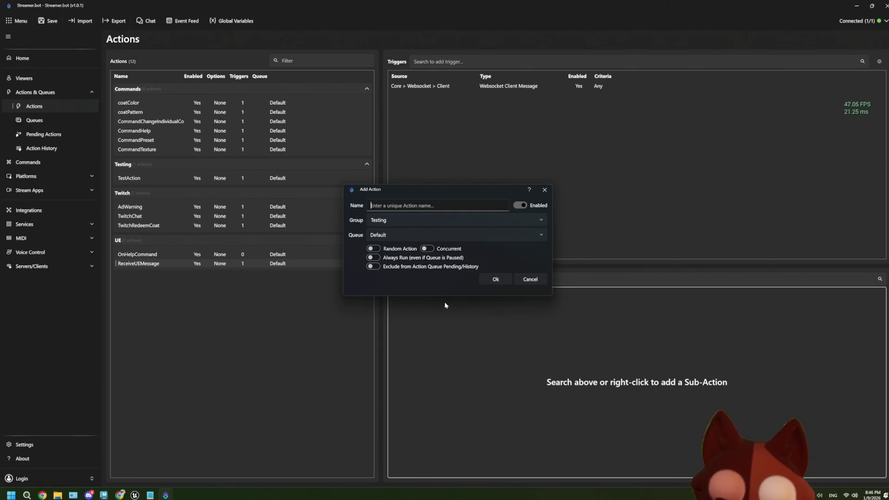
Name the action ToggleDebugCommands and create it
type("Toggle")
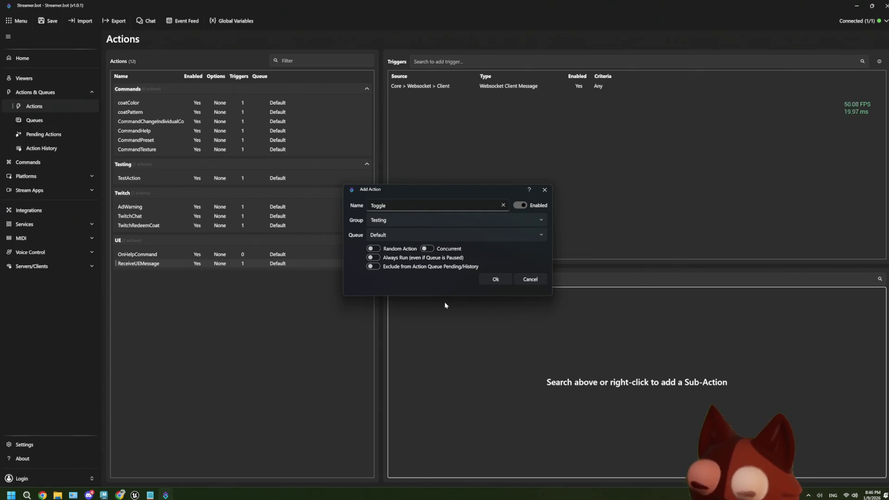
type("Comman")
key("BackSpace")
key("BackSpace")
key("BackSpace")
type("Com")
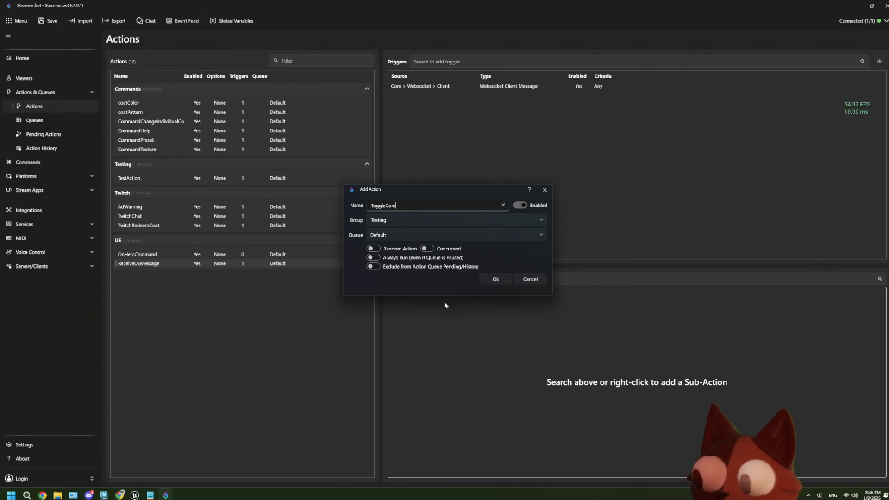
type("mandsDe")
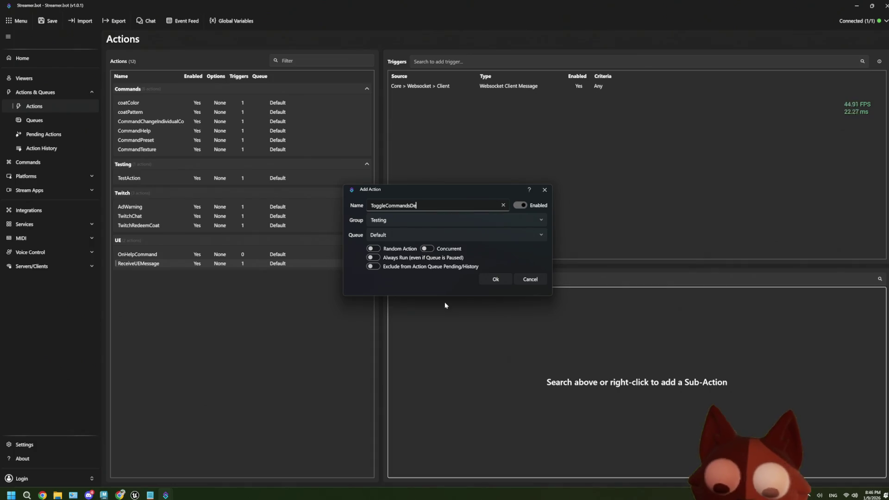
type("bug")
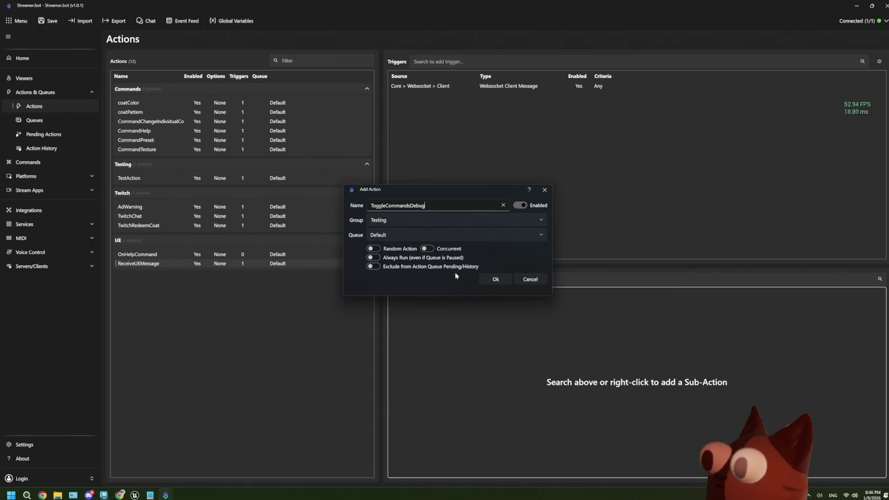
left_click_drag(425, 206, 410, 207)
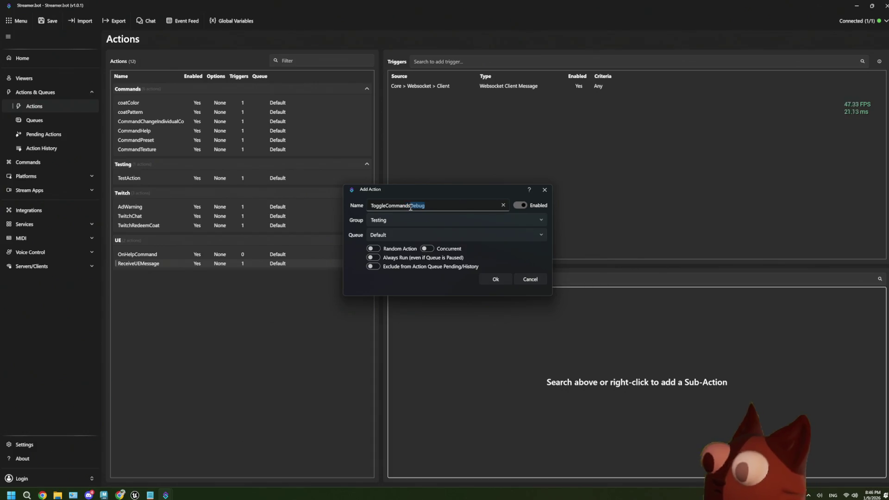
key("BackSpace")
left_click(386, 206)
type("Debug")
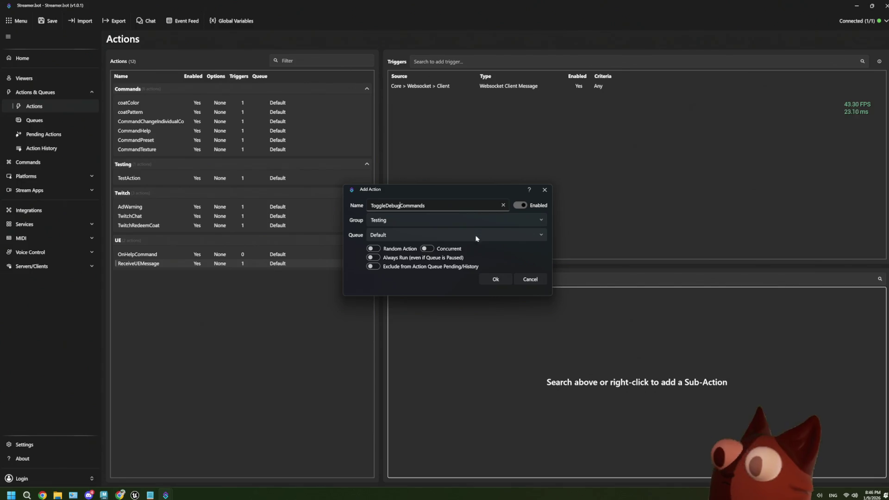
left_click(495, 279)
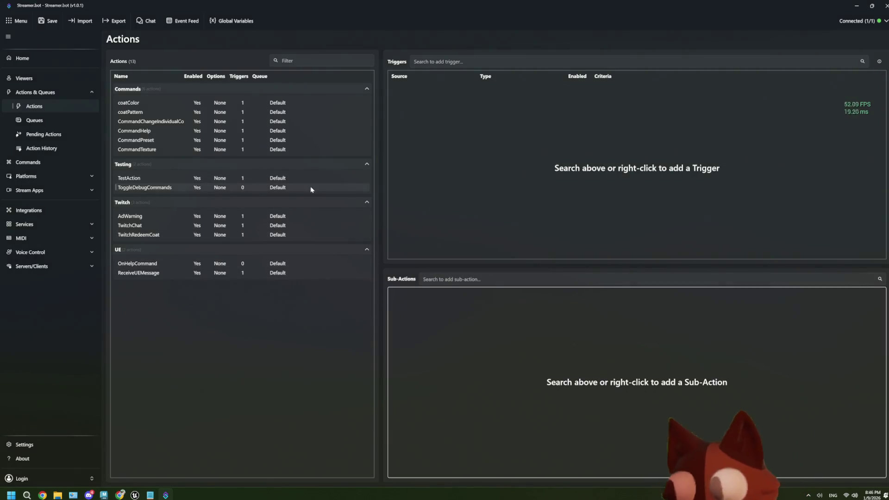
Browse the trigger Add menu categories for the ToggleDebugCommands action
right_click(441, 146)
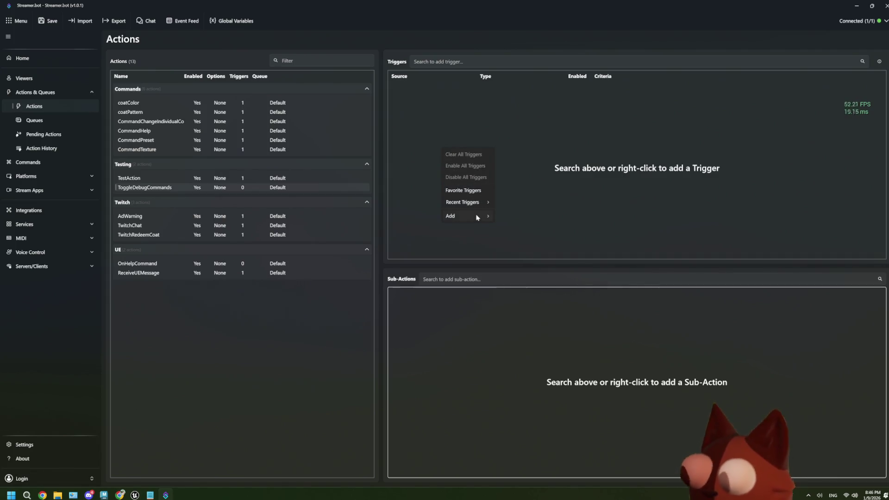
mouse_move(477, 218)
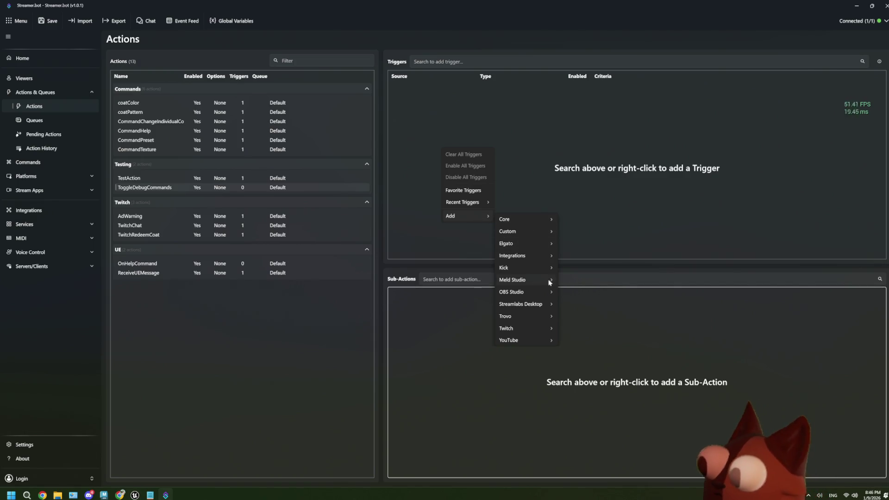
mouse_move(532, 316)
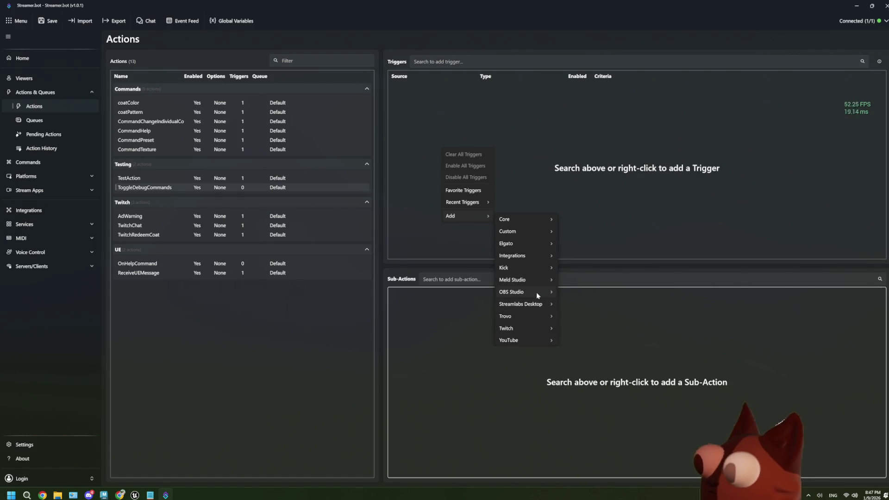
mouse_move(537, 293)
mouse_move(543, 334)
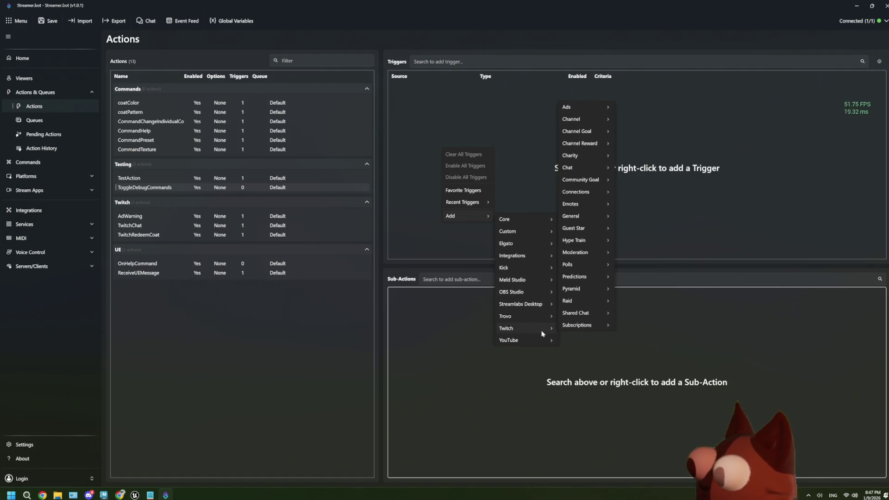
mouse_move(556, 223)
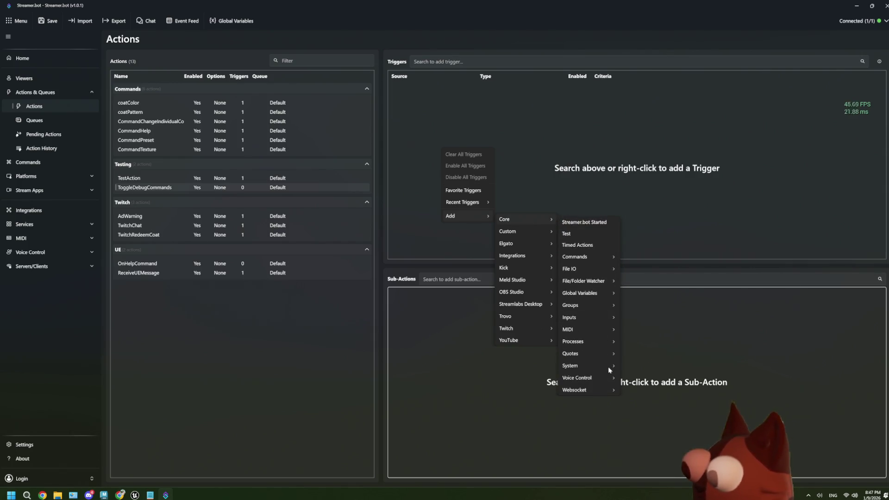
mouse_move(603, 370)
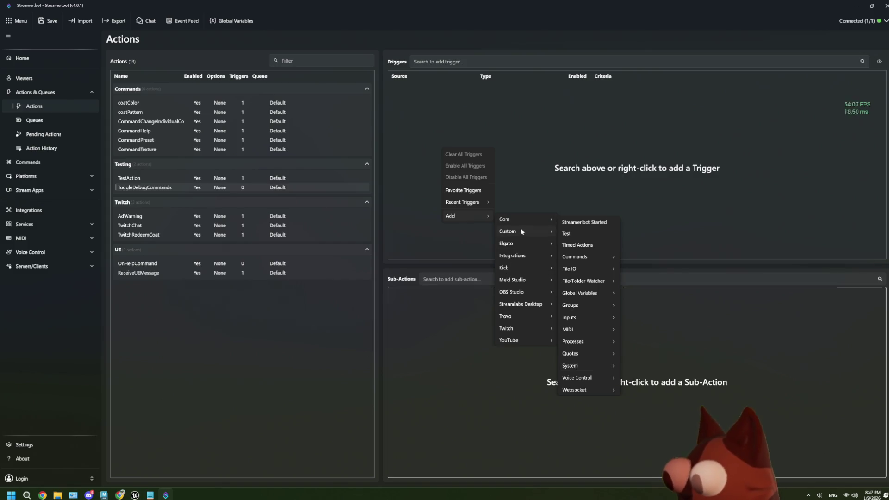
mouse_move(522, 232)
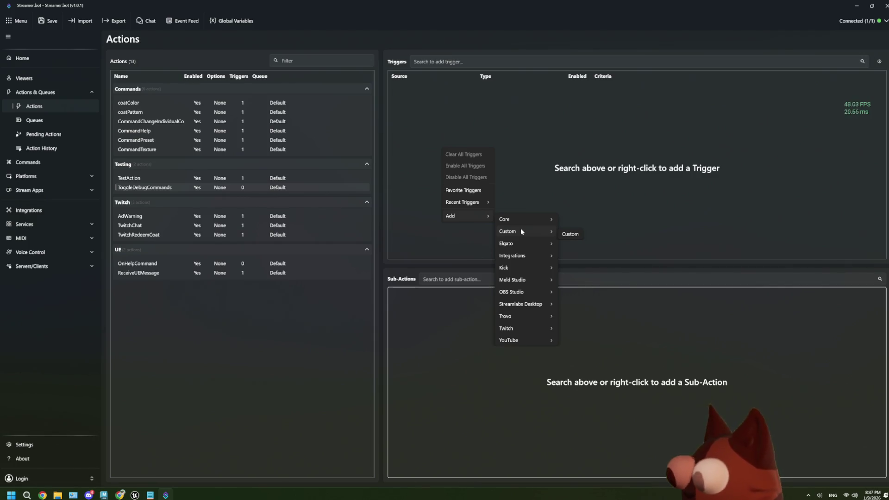
Choose Key Press from the trigger Add > Core > Inputs menu
right_click(432, 114)
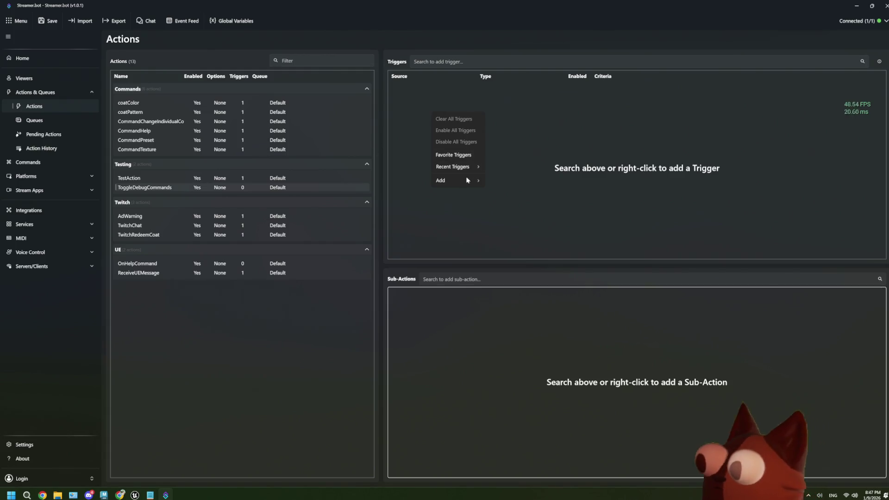
mouse_move(468, 181)
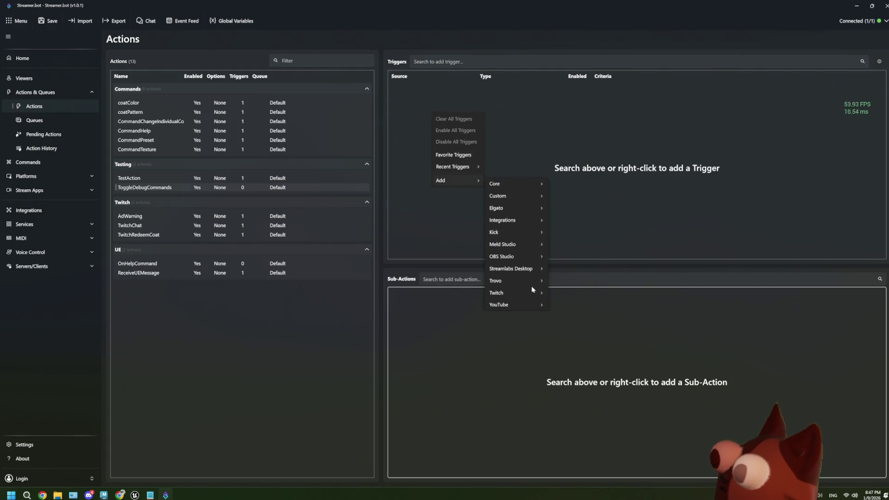
mouse_move(531, 294)
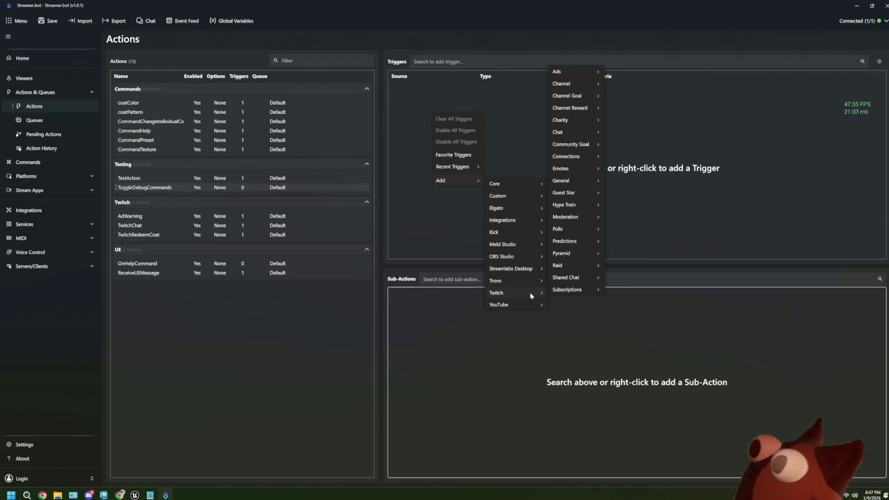
mouse_move(527, 184)
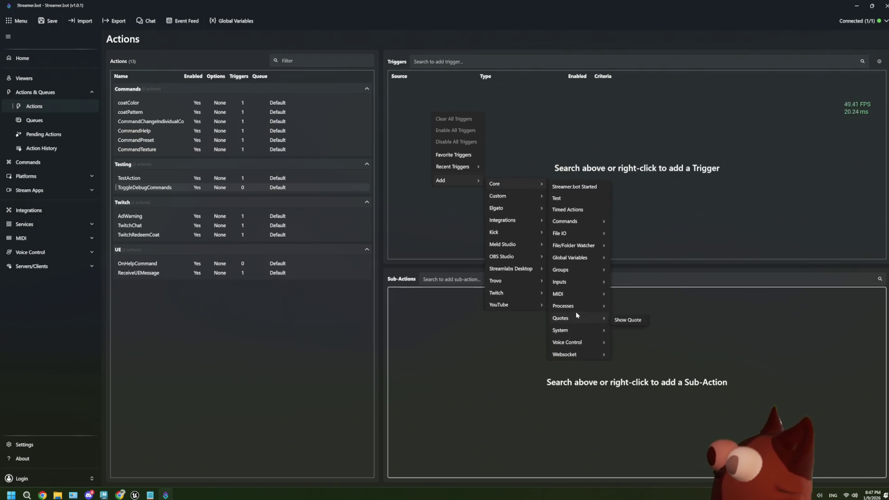
mouse_move(579, 330)
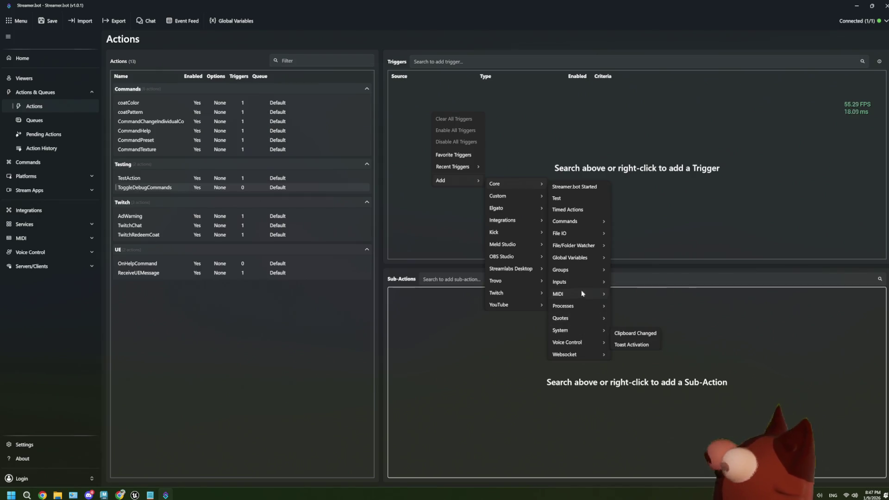
mouse_move(582, 282)
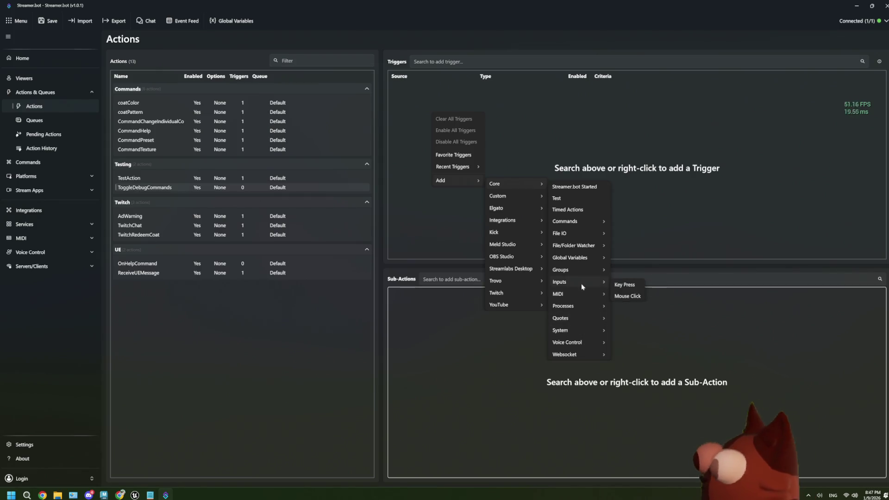
left_click(624, 286)
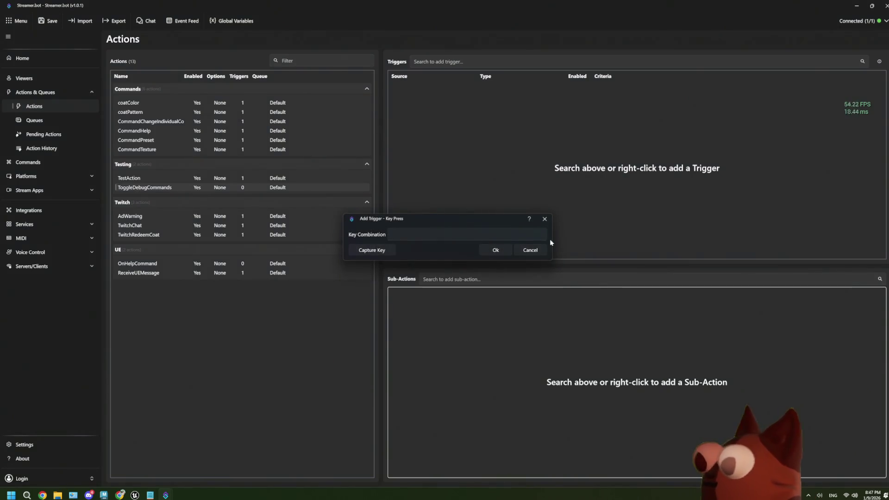
Capture Shift+Ctrl+Q as the key-press trigger, confirm it, and view the command groups
left_click(367, 251)
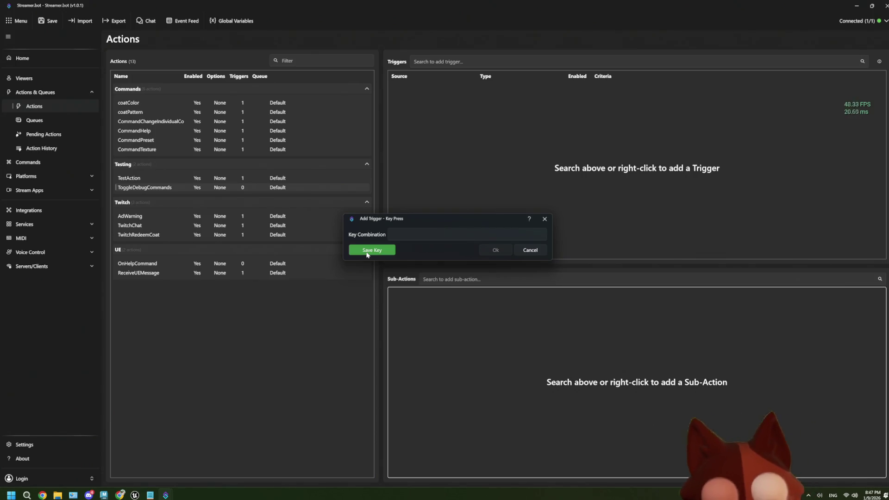
key("shift+ctrl")
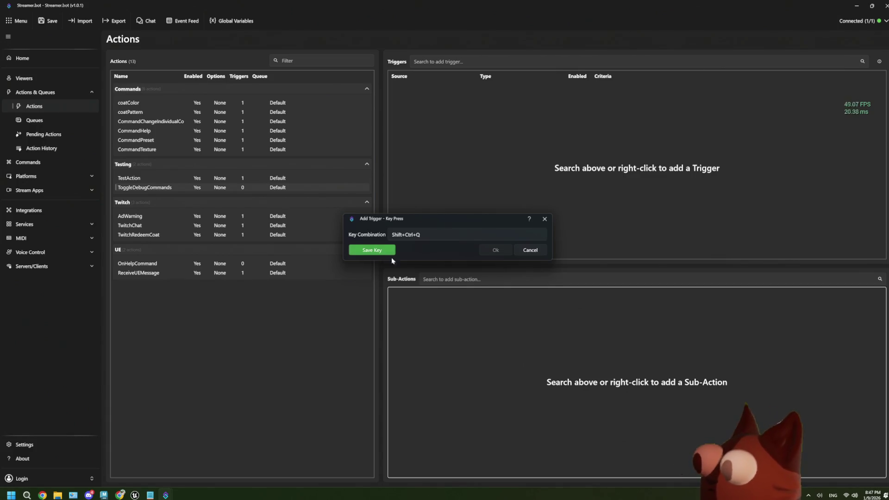
left_click(369, 250)
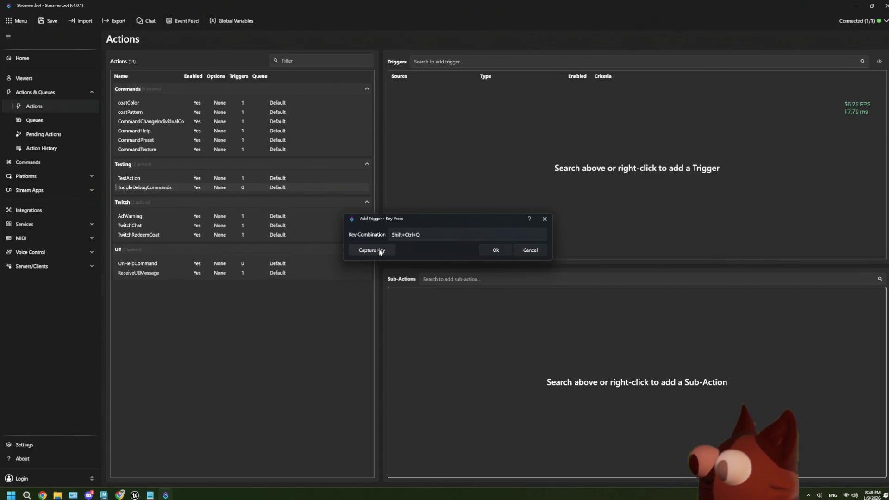
left_click(493, 250)
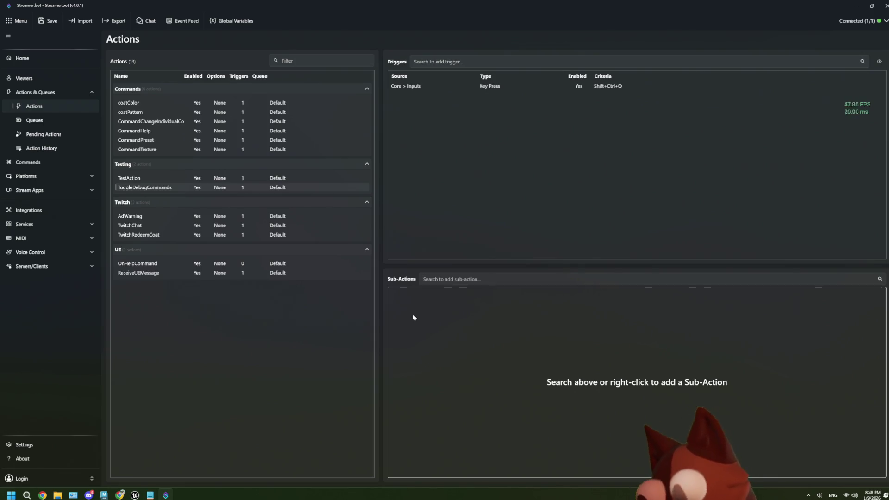
left_click(45, 164)
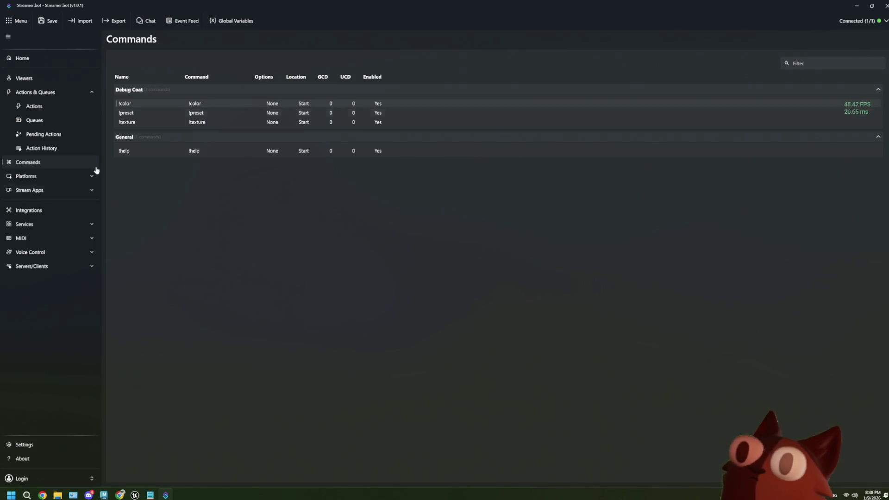
left_click(43, 110)
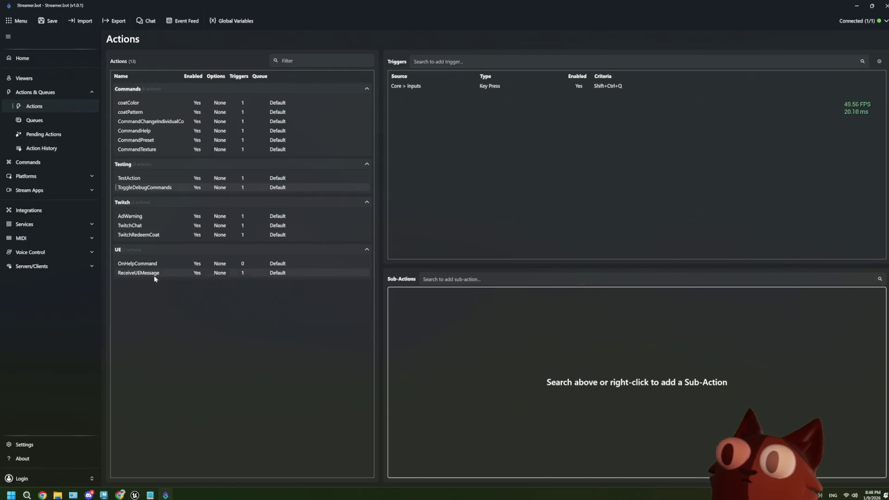
right_click(400, 327)
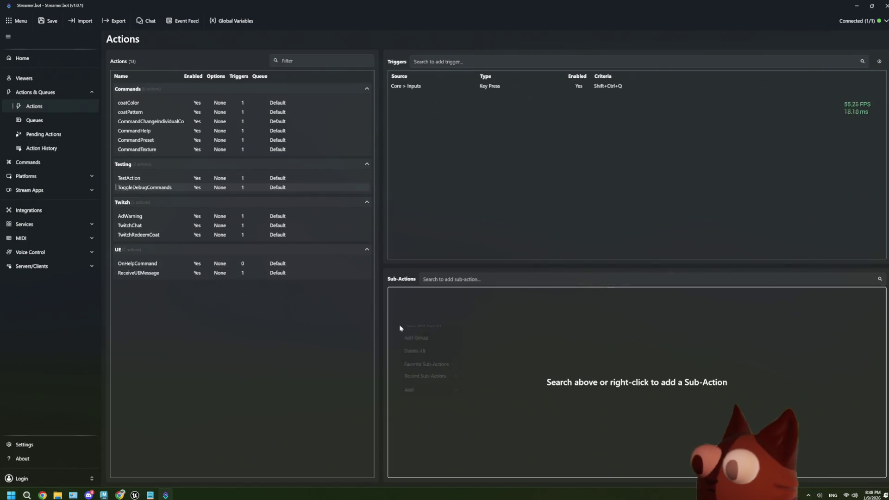
mouse_move(439, 398)
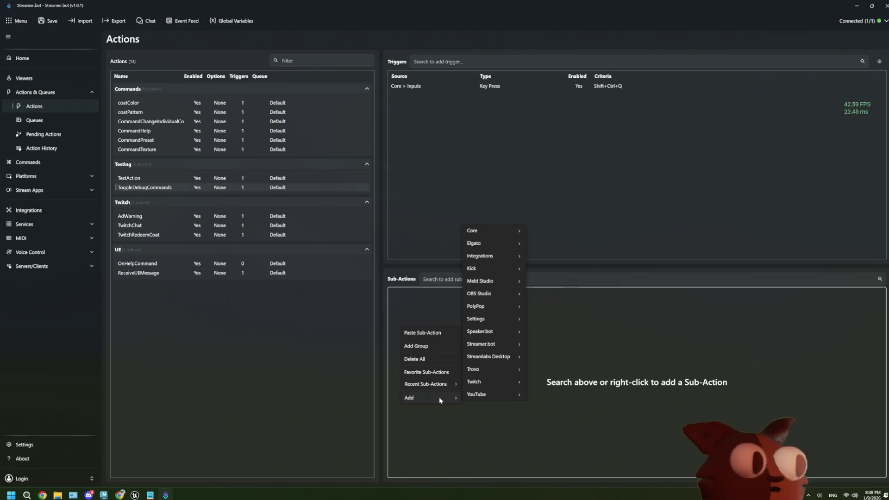
left_click(598, 365)
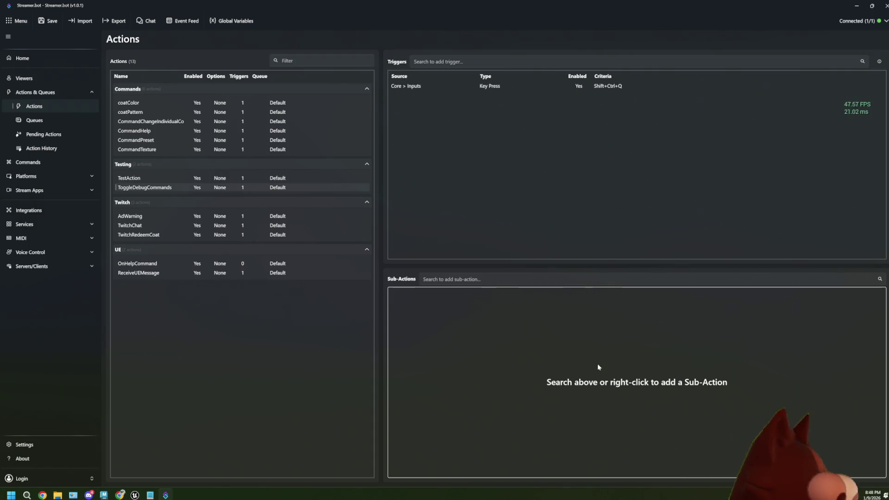
key("ctrl+shift+q")
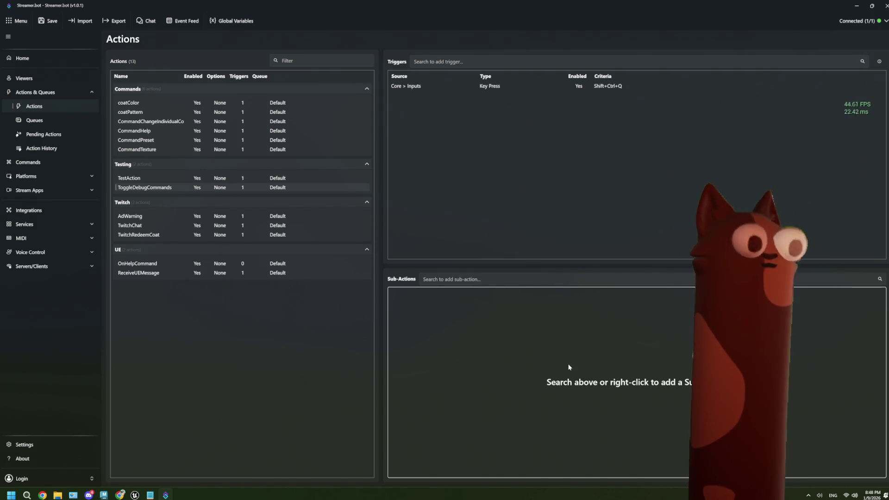
Add a Set Command Group State sub-action via Add > Core > Commands
right_click(405, 309)
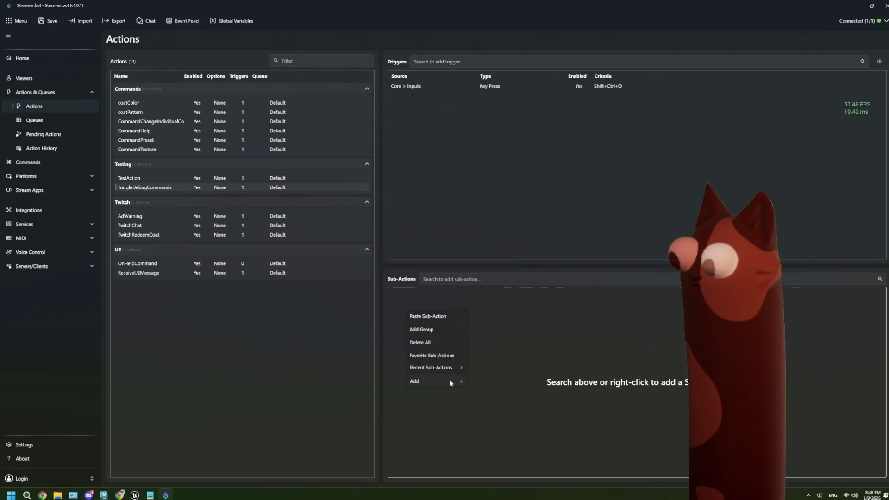
mouse_move(449, 383)
mouse_move(495, 291)
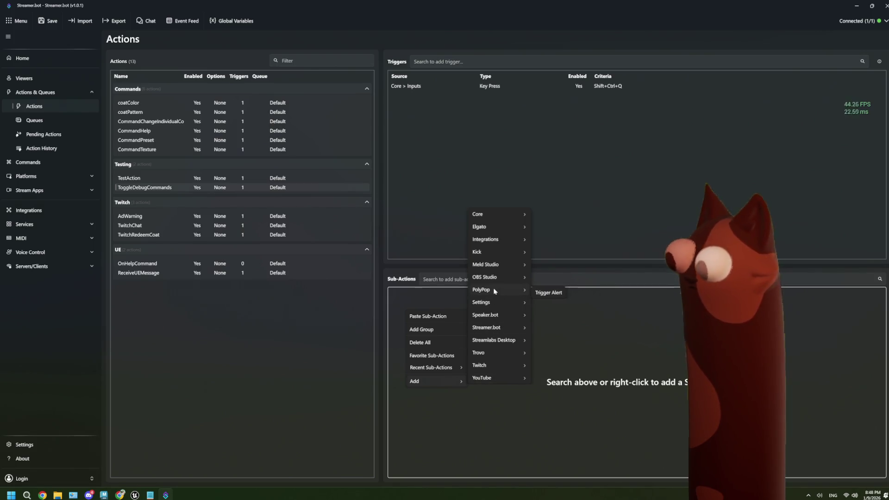
mouse_move(504, 318)
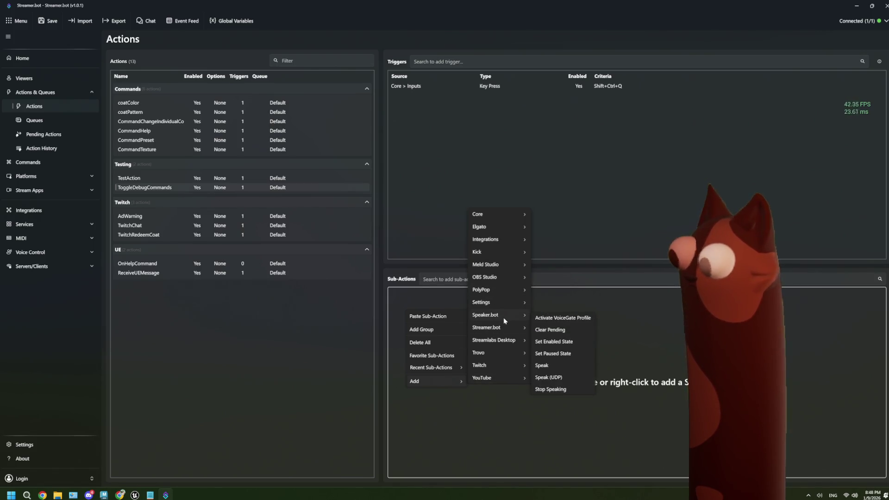
mouse_move(507, 216)
mouse_move(562, 280)
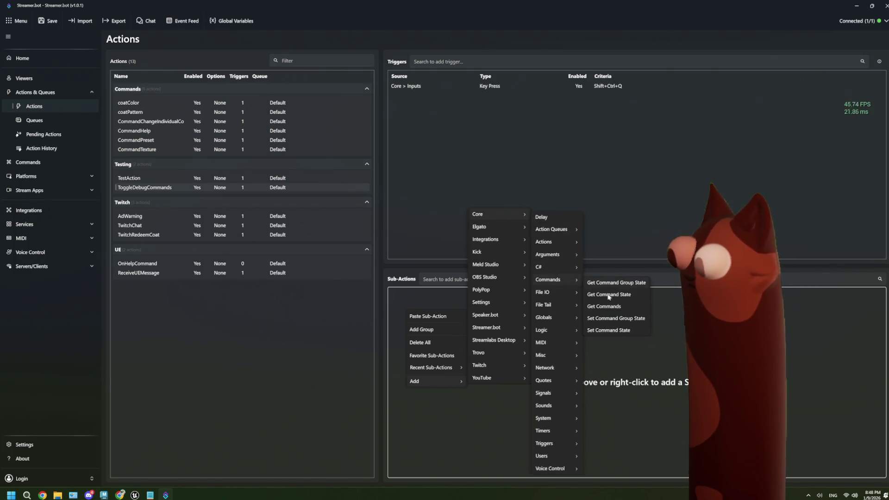
left_click(608, 319)
Set the Debug Coat group to Toggle, confirm, and save the Streamer.bot settings
left_click(427, 227)
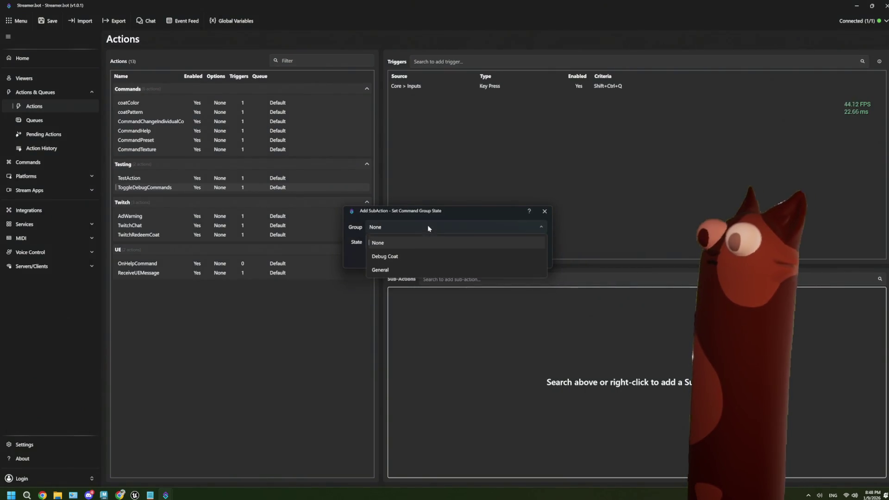
left_click(430, 255)
left_click(389, 241)
left_click(377, 285)
left_click(495, 258)
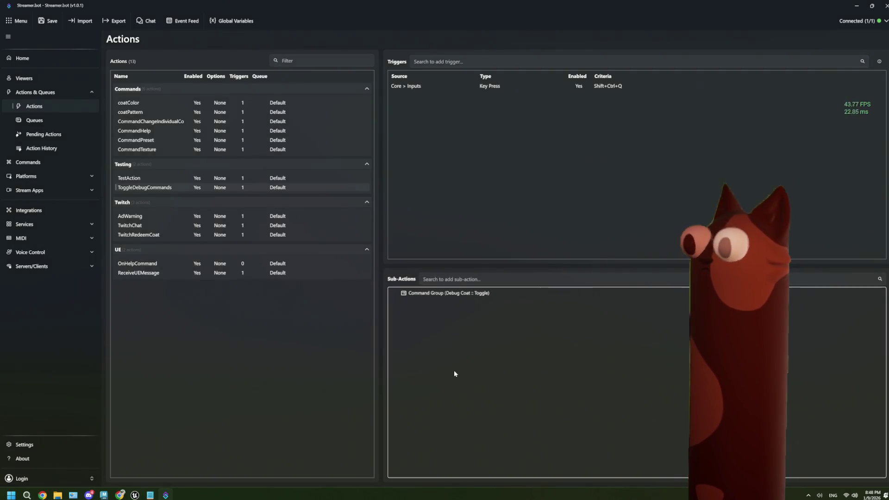
left_click(49, 21)
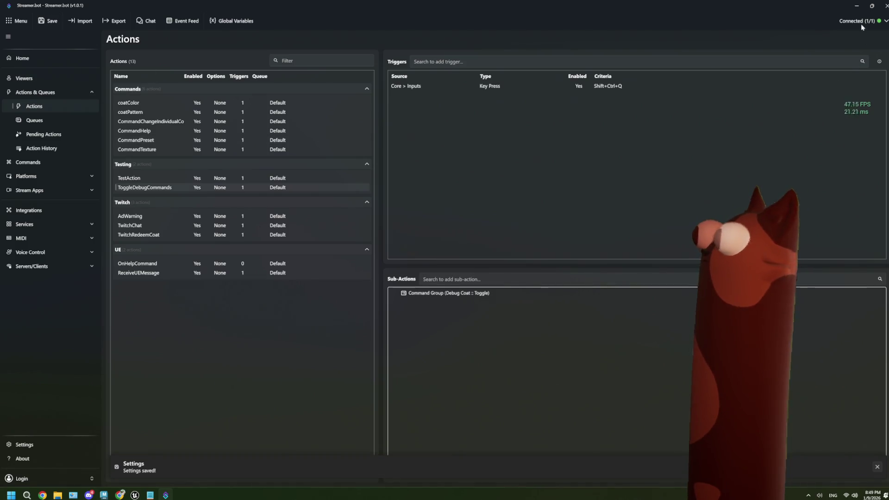
left_click(857, 6)
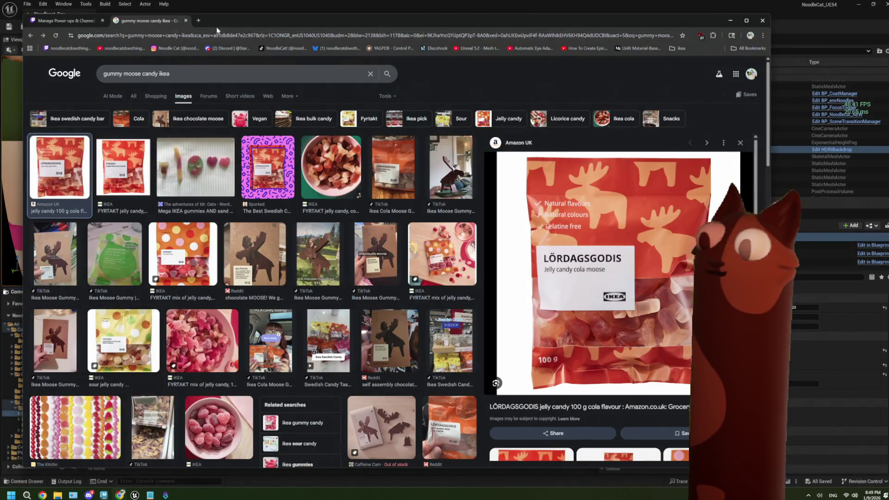
Close the gummy moose candy image search tab and bring the Unreal Editor forward
left_click(185, 20)
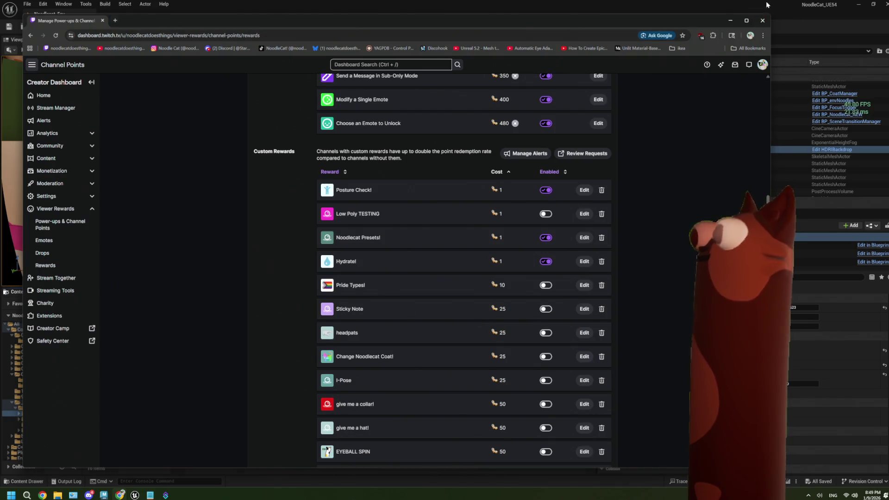
left_click(766, 4)
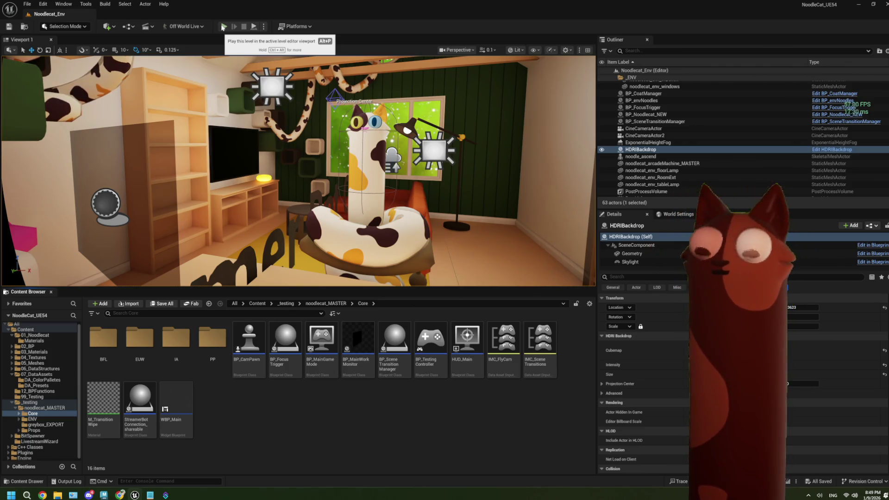
Start Play In Editor on the Noodlecat_Env level
left_click(223, 27)
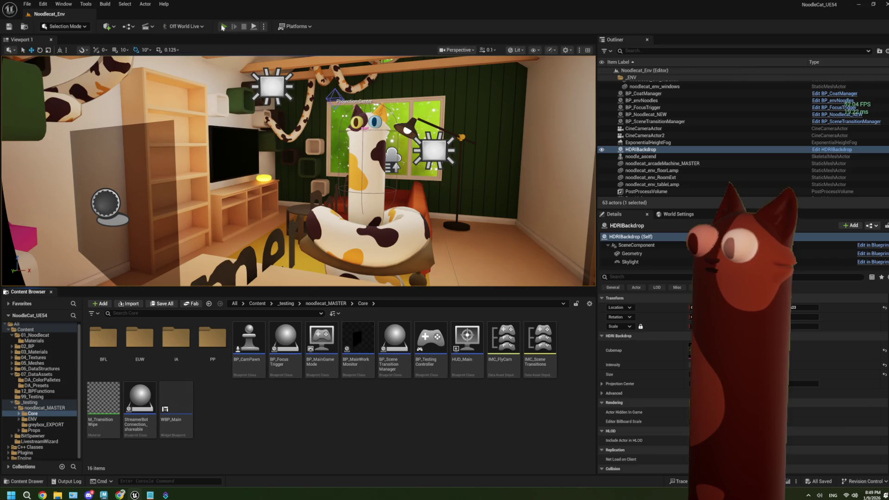
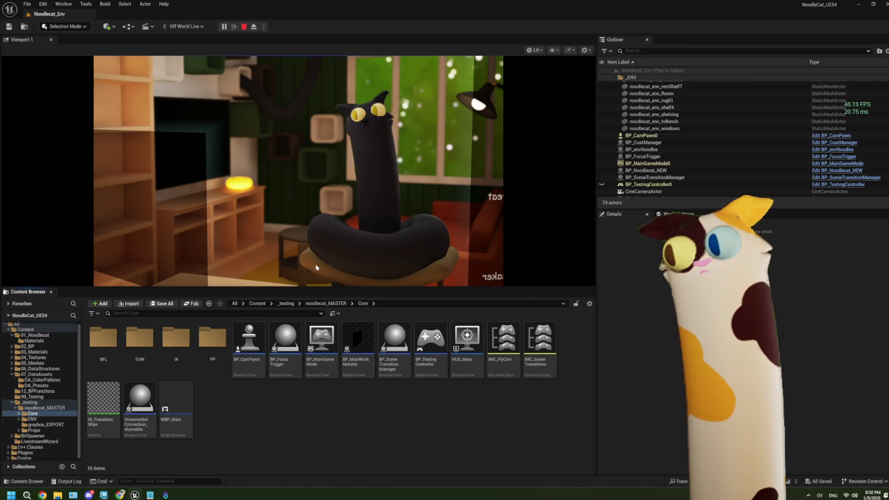
Bring the ThePlan.txt to-do list over the running noodle-cat scene from the taskbar
mouse_move(313, 377)
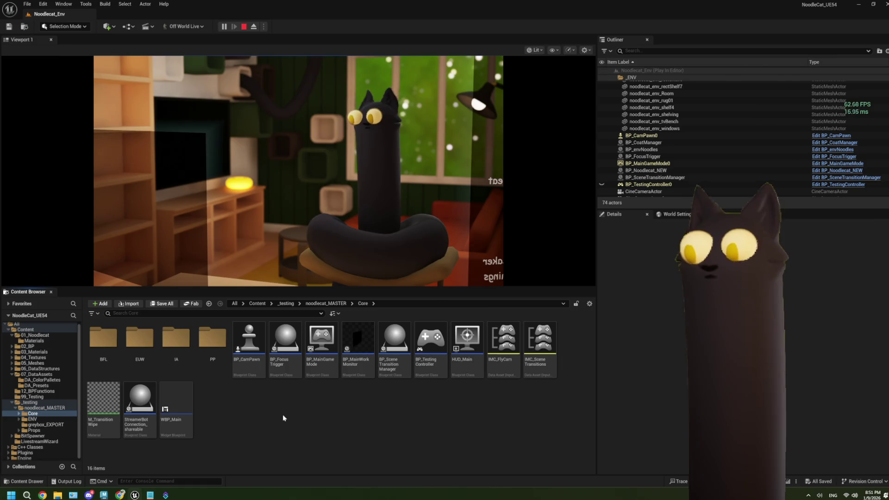
left_click(150, 495)
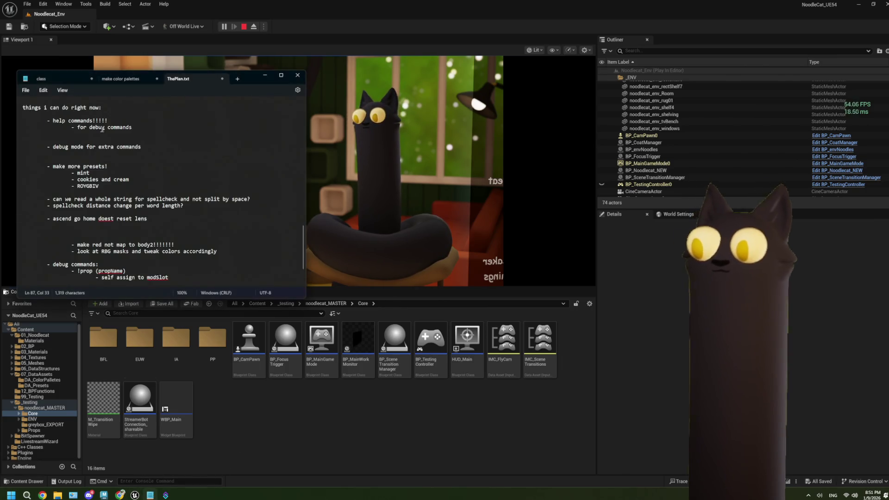
Add an indented '- white' preset line under mint, then stop the Unreal play session
left_click(100, 176)
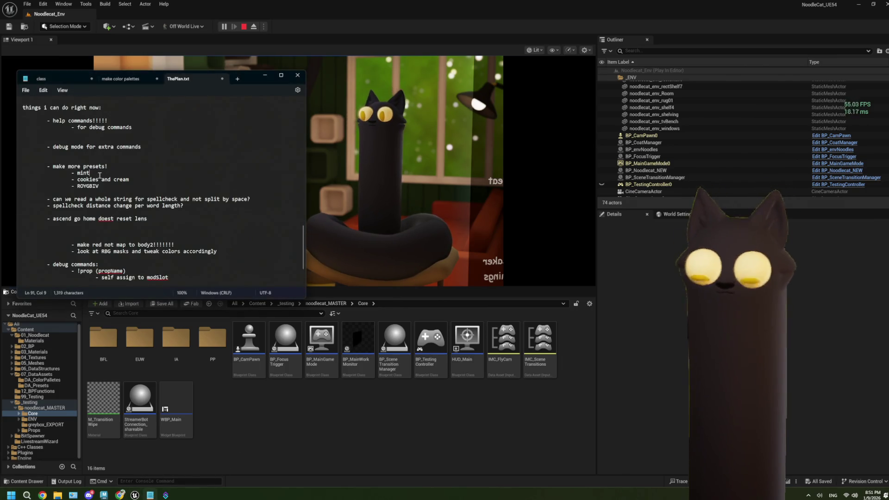
key("Return")
key("Tab")
key("Tab")
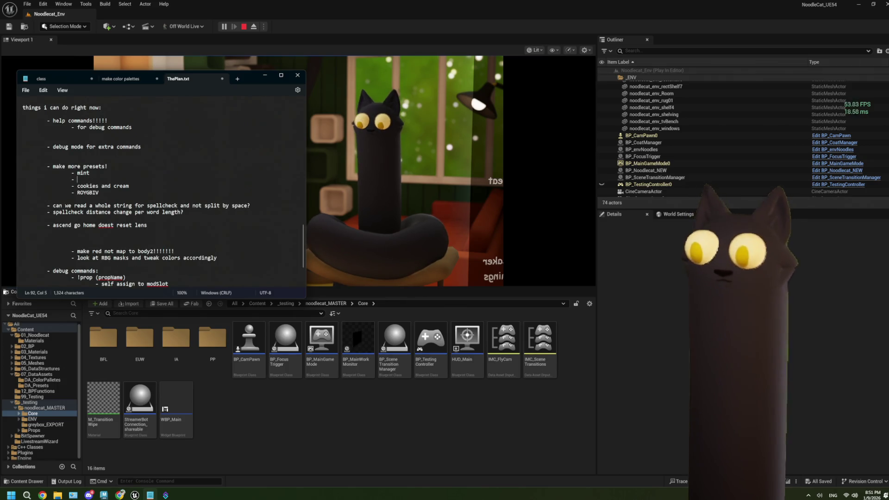
type("e")
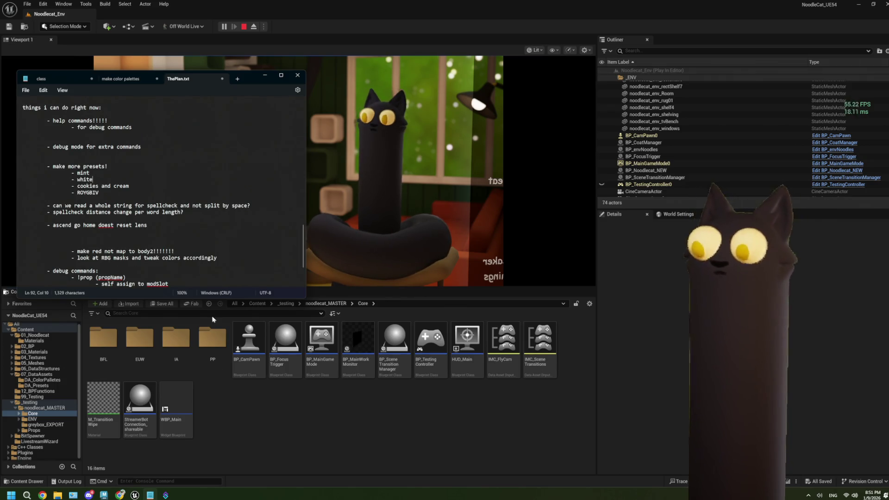
left_click(301, 446)
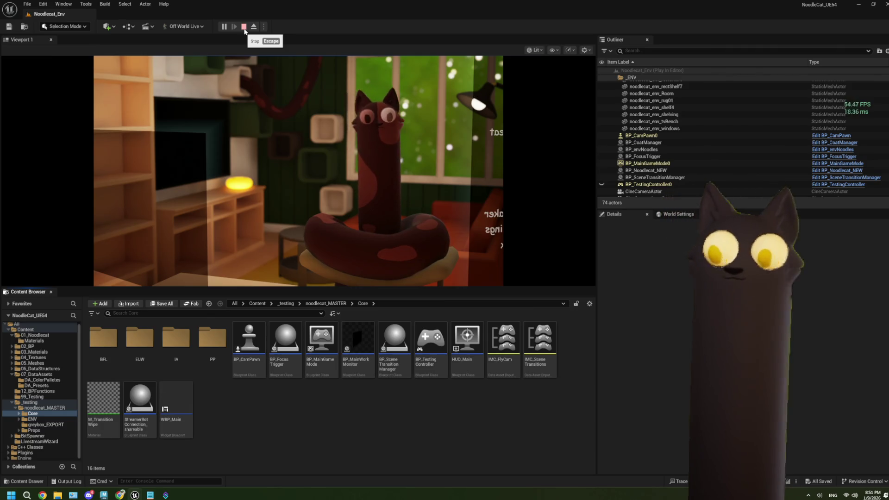
left_click(244, 29)
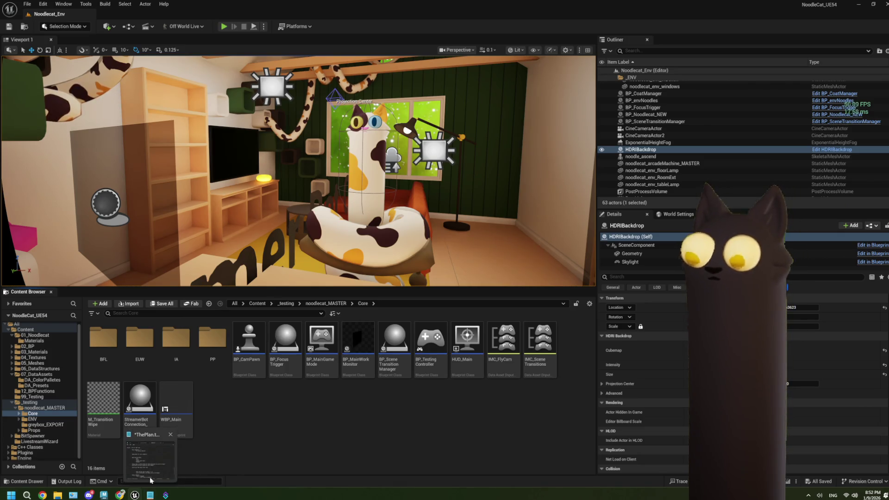
Add the line '- check if empty string still changes coat' below the lens reset note
left_click(150, 480)
left_click(162, 227)
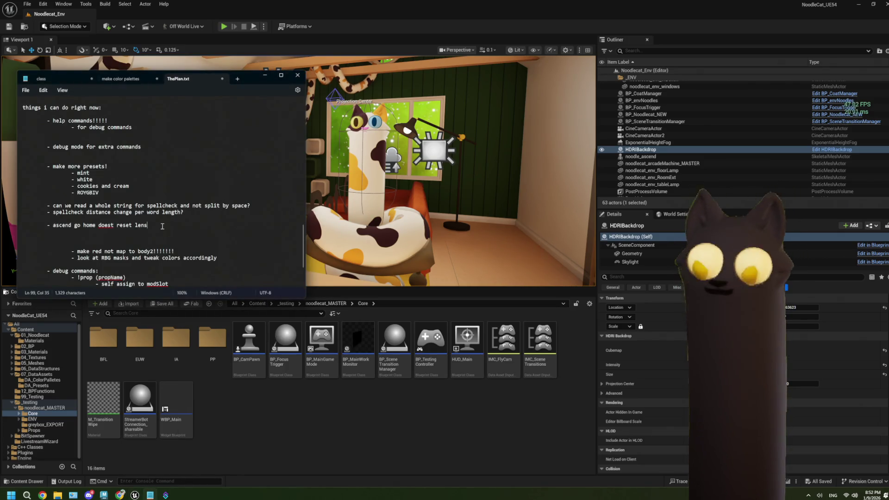
key("Return")
key("Return")
type("- check")
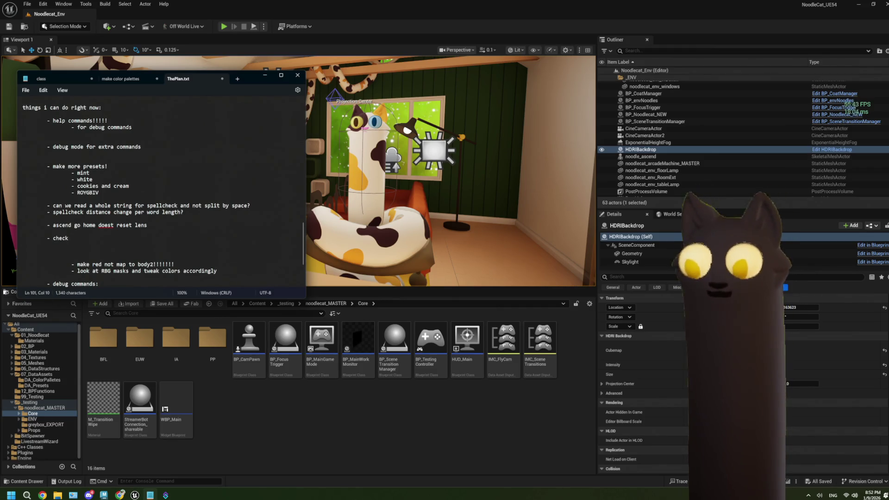
type(" if")
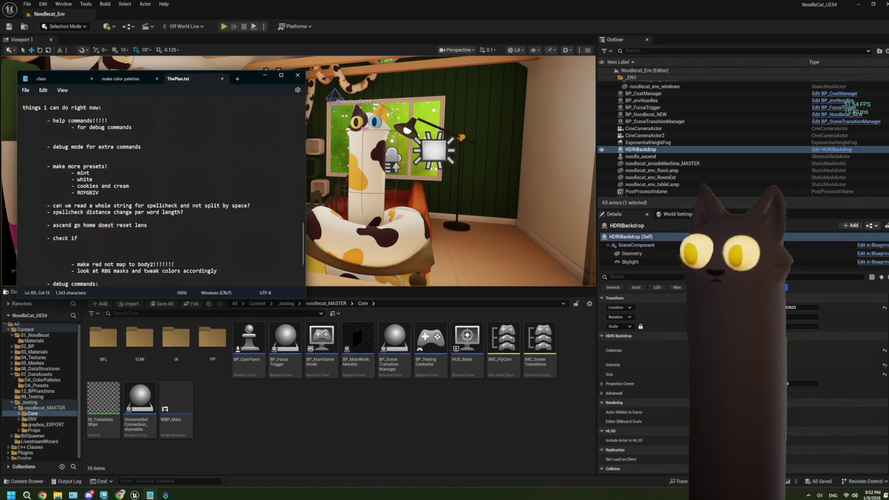
type(" empty ")
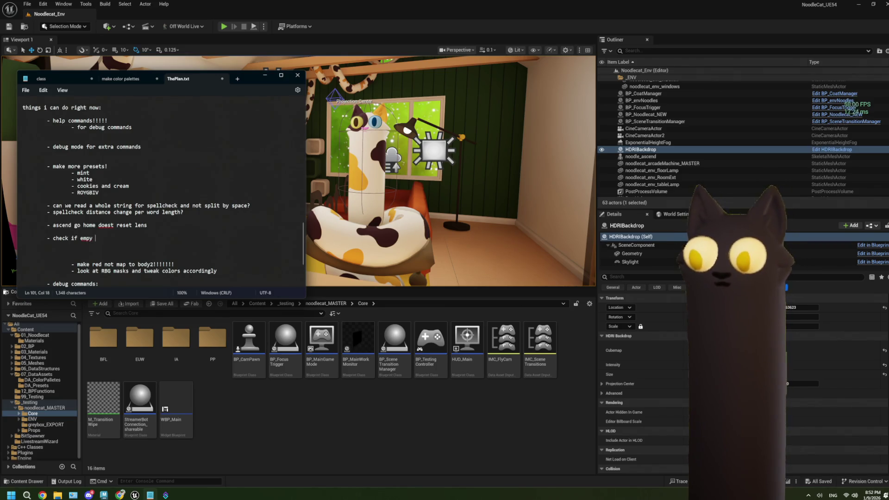
type("t")
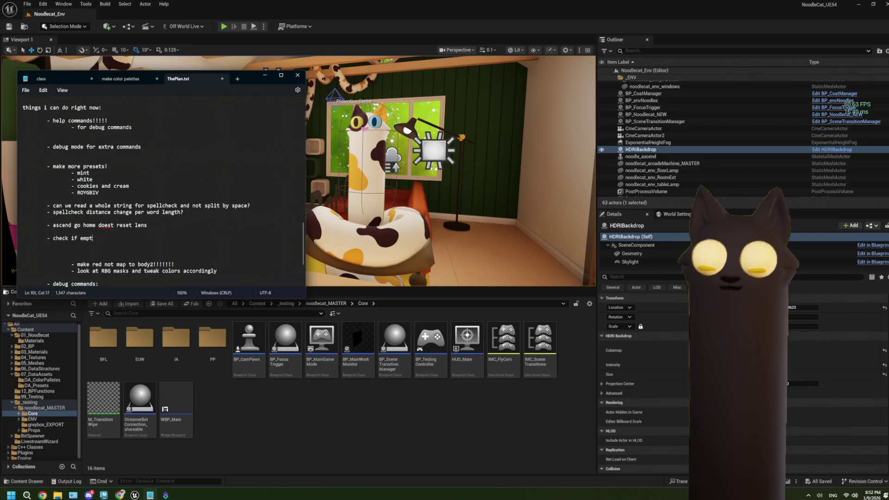
type("y string still changes coat")
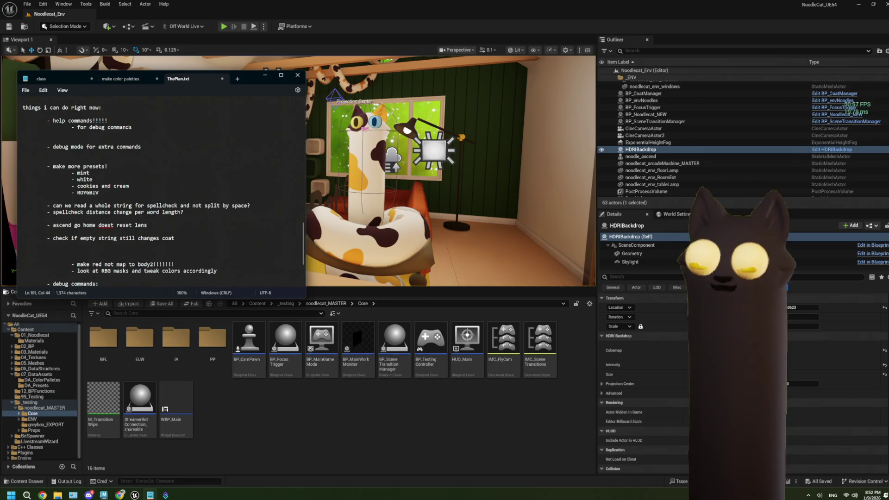
Switch back to the notes to check the debug mode line, then return to the Unreal editor
left_click(368, 422)
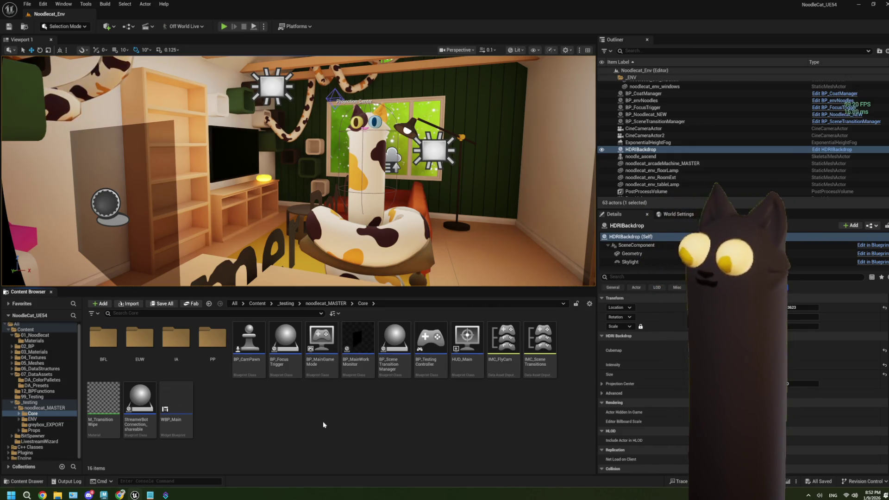
mouse_move(155, 497)
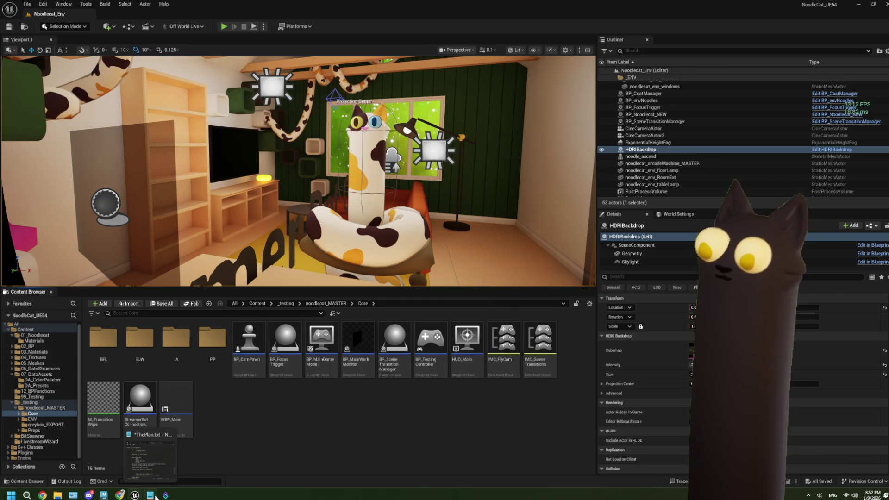
left_click(149, 459)
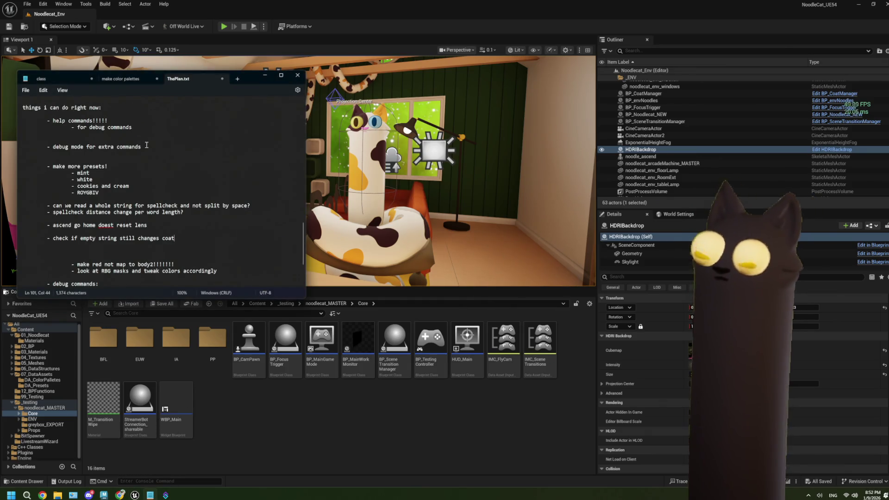
left_click(146, 148)
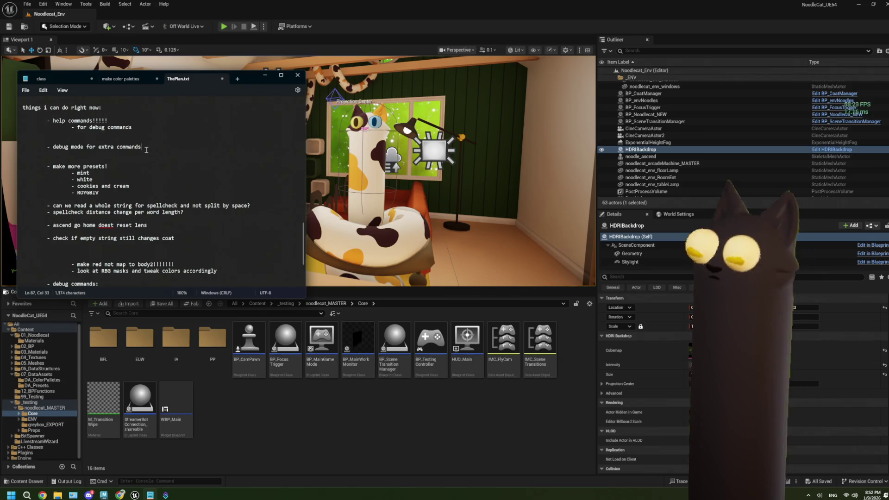
left_click(111, 319)
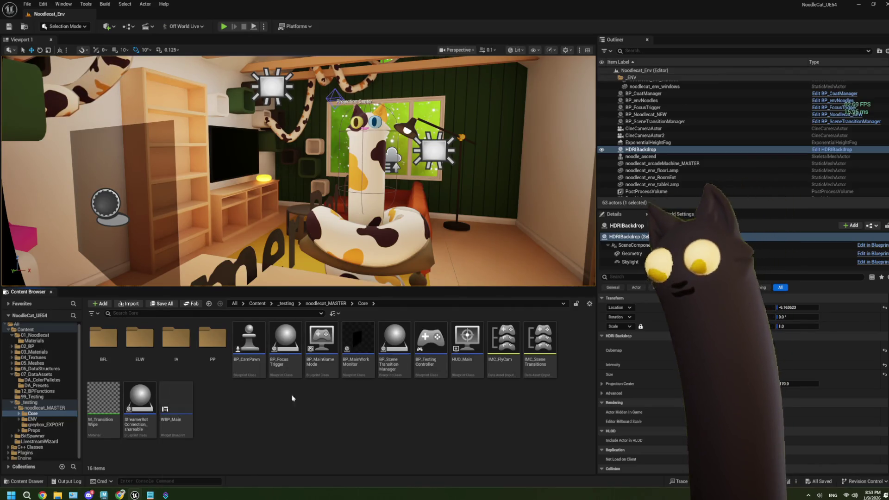
Open the BFL folder's 'test' function library on its FindClosestString graph
double_click(105, 341)
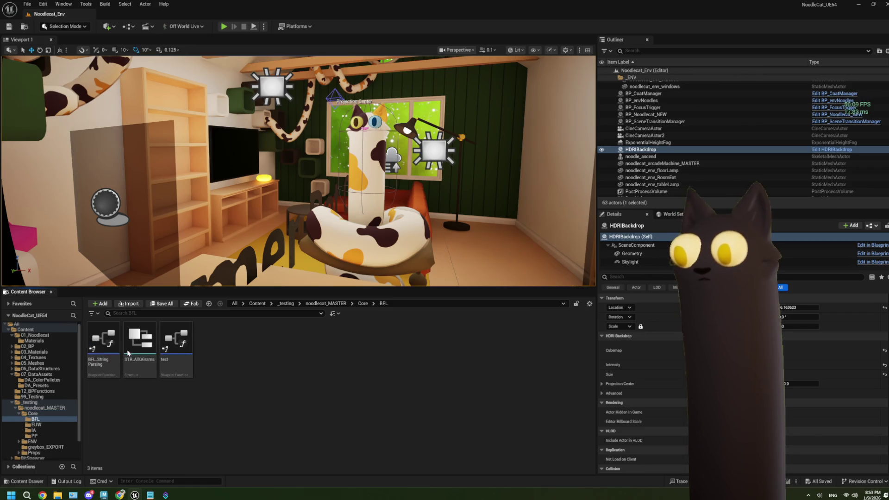
double_click(176, 343)
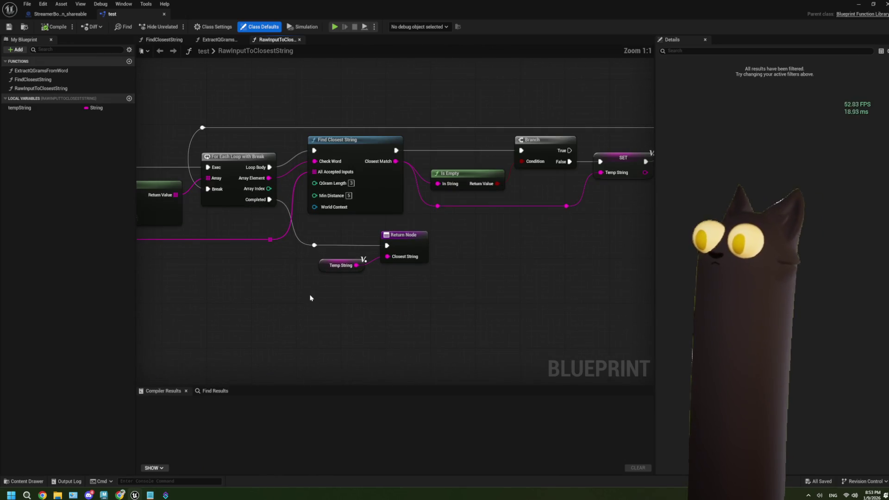
scroll(311, 292, "down", 4)
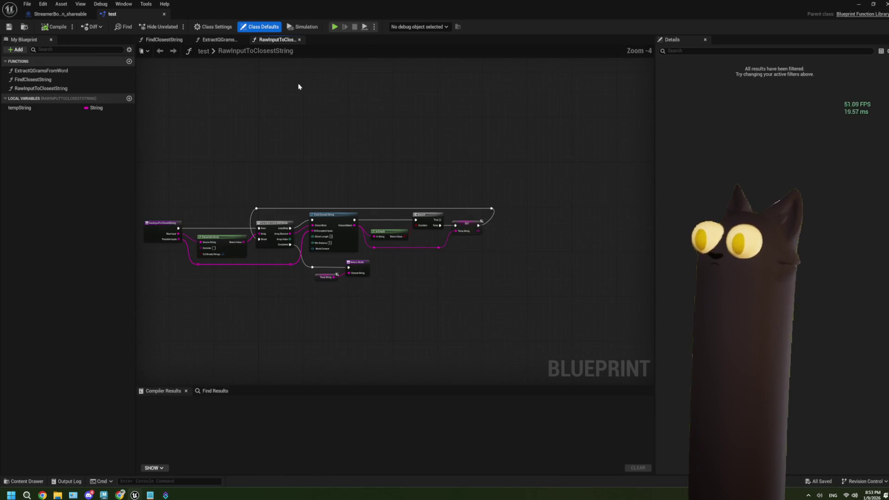
left_click(170, 42)
scroll(379, 291, "up", 3)
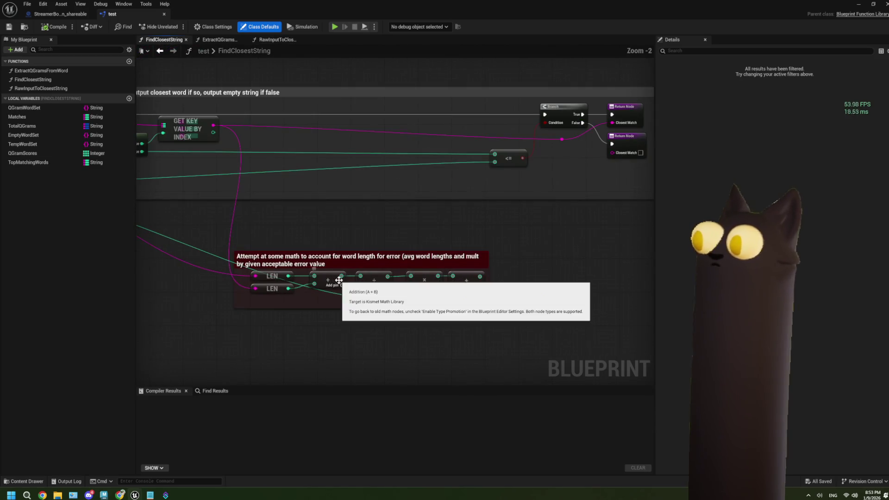
Reposition the word-length math comment box, then minimize the blueprint editor back to the level
left_click_drag(354, 263, 347, 175)
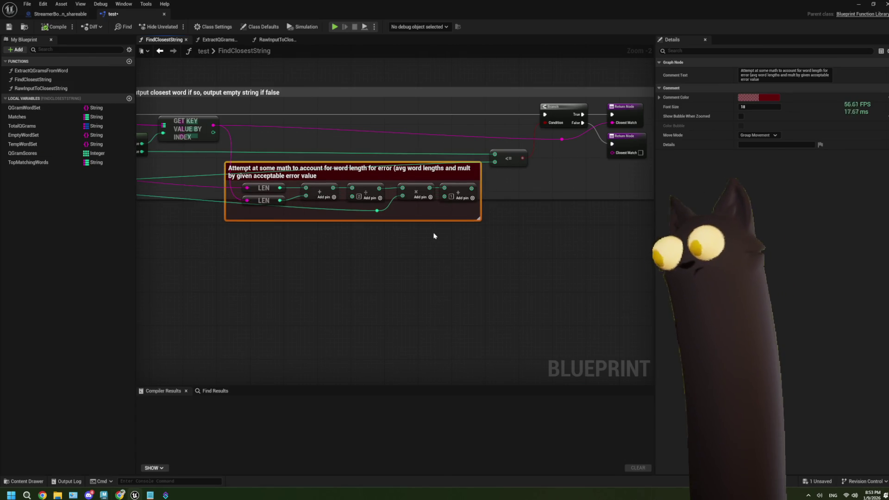
mouse_move(420, 179)
left_mouse_down()
mouse_move(421, 171)
mouse_move(415, 247)
left_mouse_up()
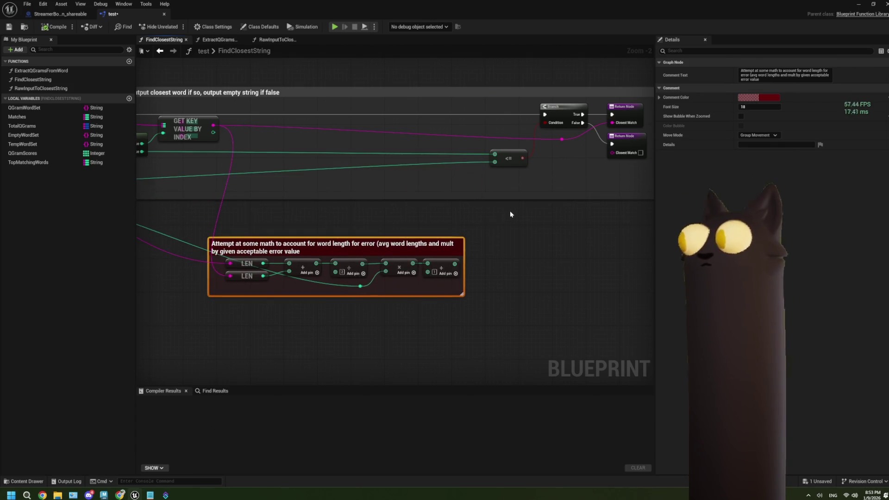
left_click_drag(550, 211, 393, 234)
scroll(463, 159, "up", 1)
scroll(451, 165, "up", 1)
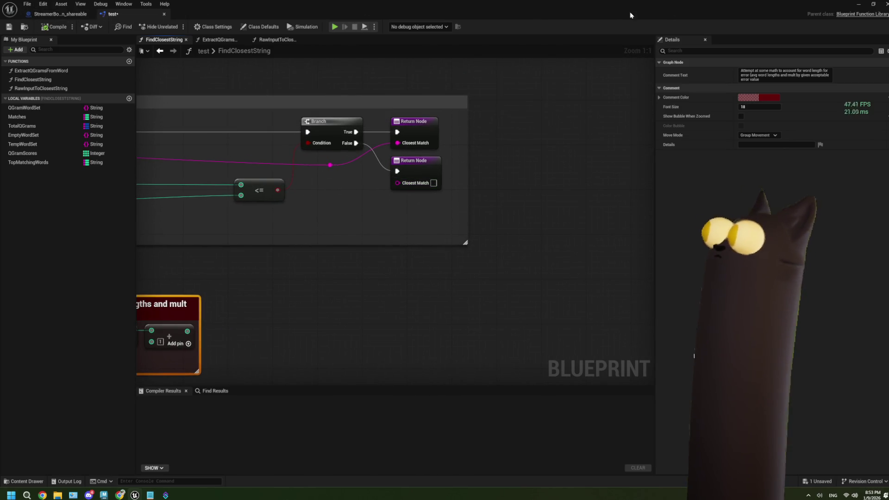
left_click(858, 5)
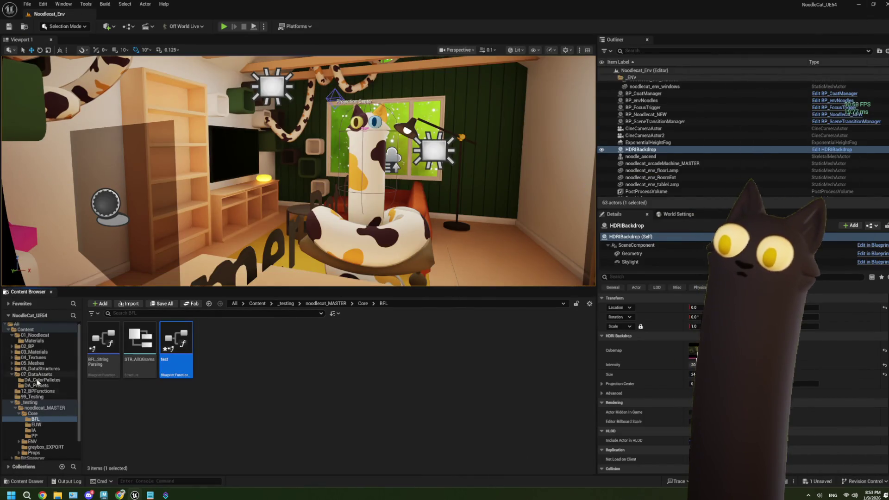
Browse Core, then noodlecat_MASTER in the Content Browser and open BP_CoatManager
left_click(41, 413)
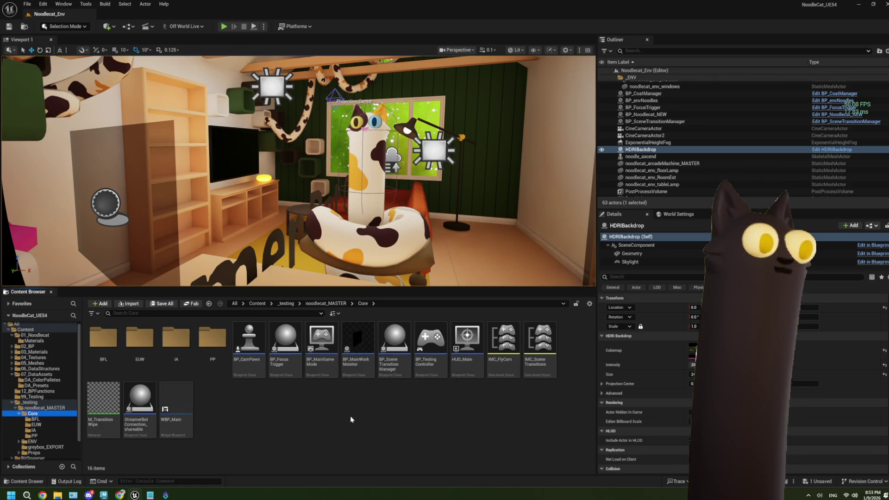
left_click(320, 423)
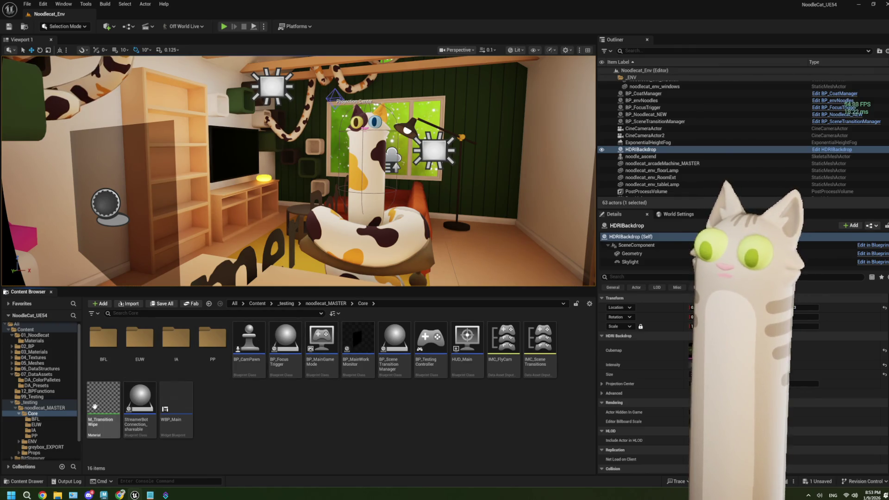
mouse_move(348, 332)
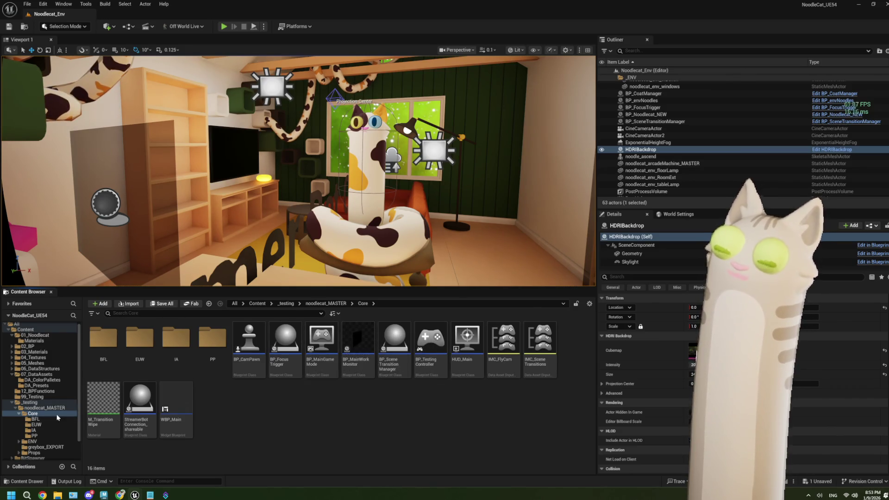
mouse_move(463, 348)
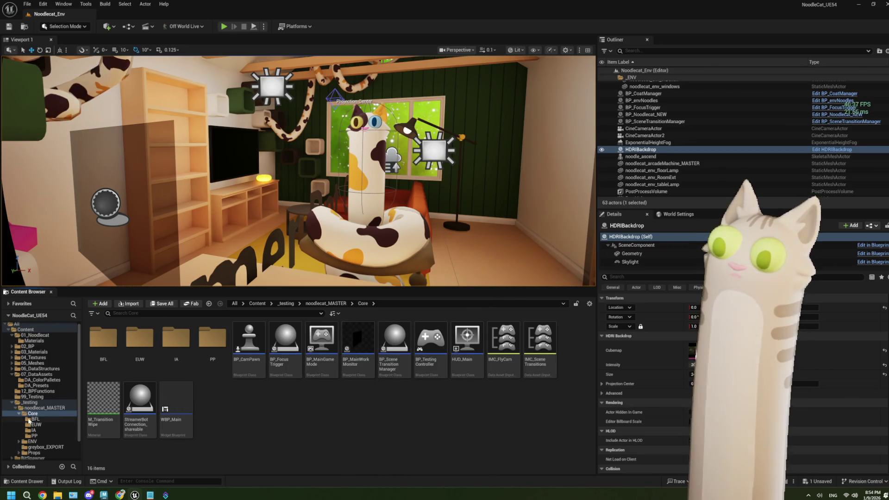
left_click(42, 408)
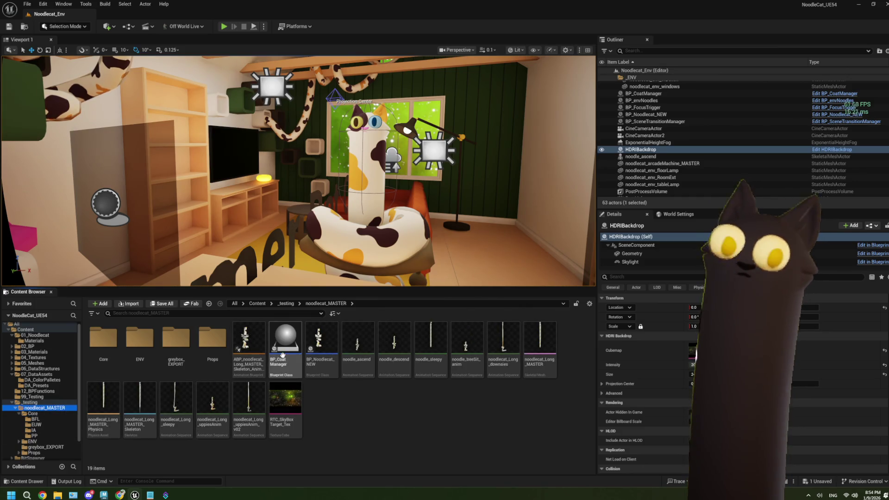
double_click(285, 345)
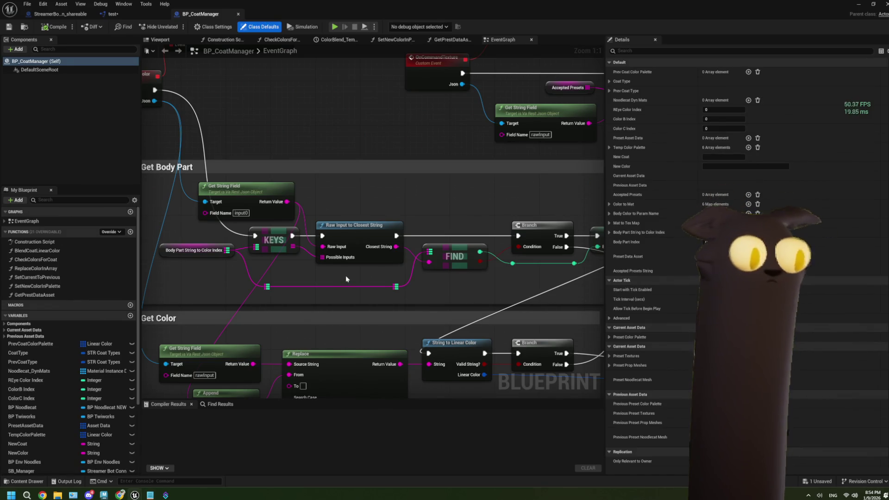
Open the GetPrestDataAsset function and look over its Branch, Contains, Get Asset and For Each Loop nodes
scroll(346, 274, "down", 5)
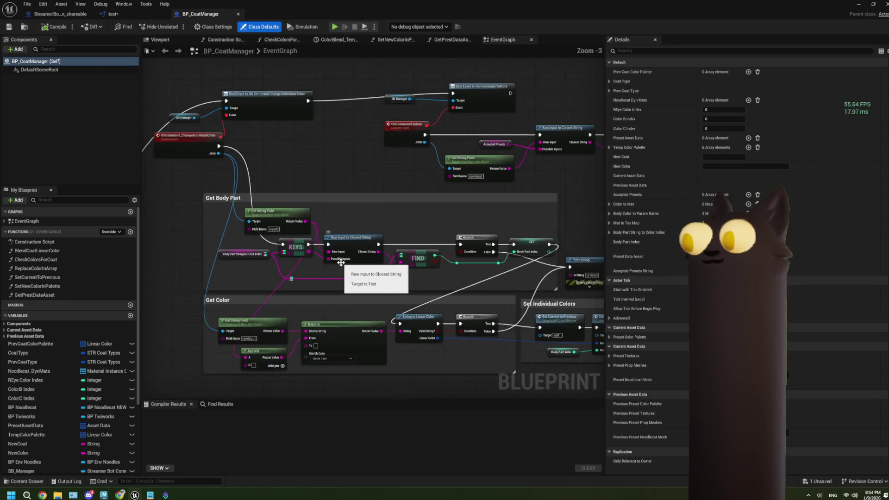
mouse_move(341, 263)
left_mouse_down()
mouse_move(354, 250)
mouse_move(305, 271)
mouse_move(362, 267)
mouse_move(362, 276)
left_mouse_up()
scroll(362, 276, "up", 5)
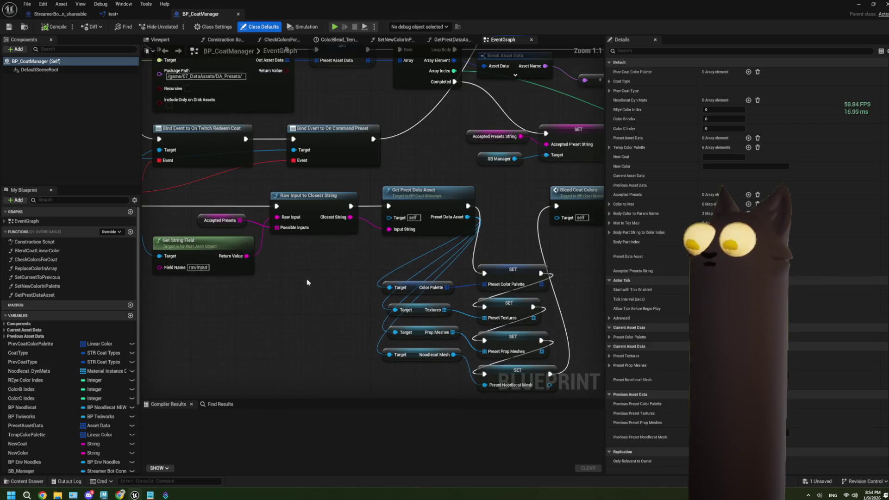
double_click(347, 224)
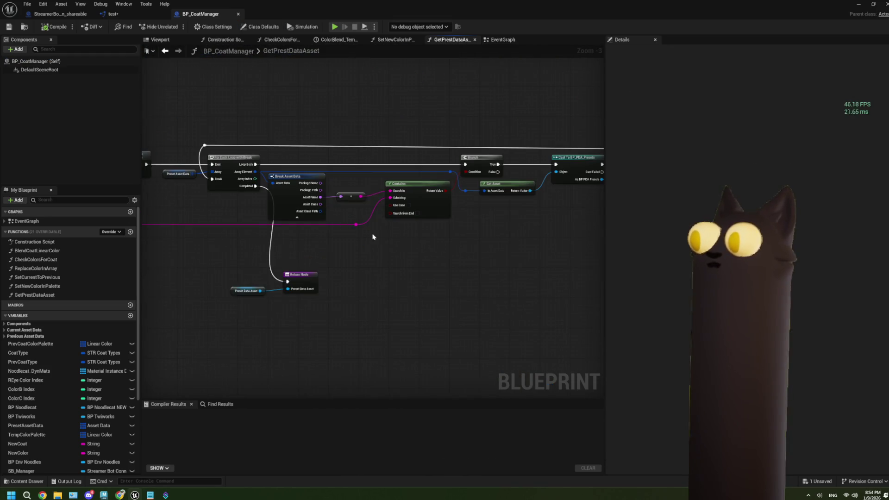
left_click_drag(343, 242, 464, 242)
scroll(246, 242, "up", 1)
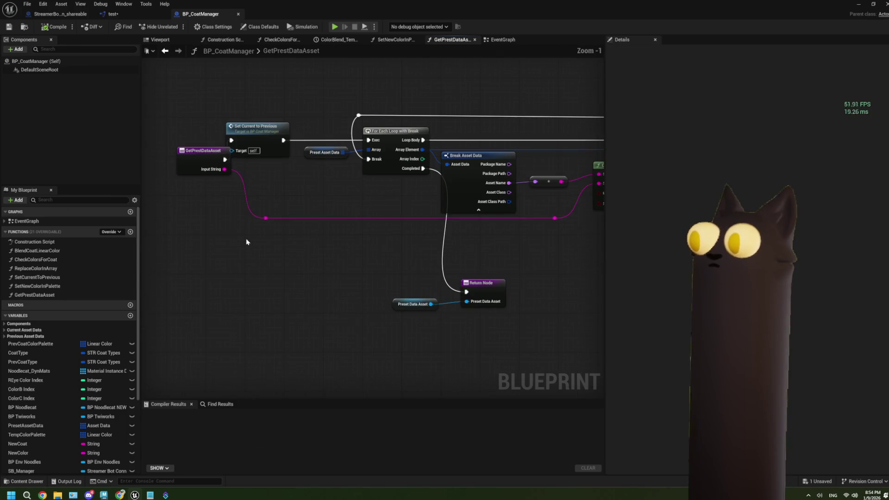
scroll(216, 215, "up", 1)
left_click(253, 183)
mouse_move(382, 240)
left_mouse_down()
mouse_move(266, 240)
mouse_move(266, 252)
left_mouse_up()
mouse_move(390, 266)
left_mouse_down()
mouse_move(337, 265)
mouse_move(401, 260)
mouse_move(333, 229)
left_mouse_up()
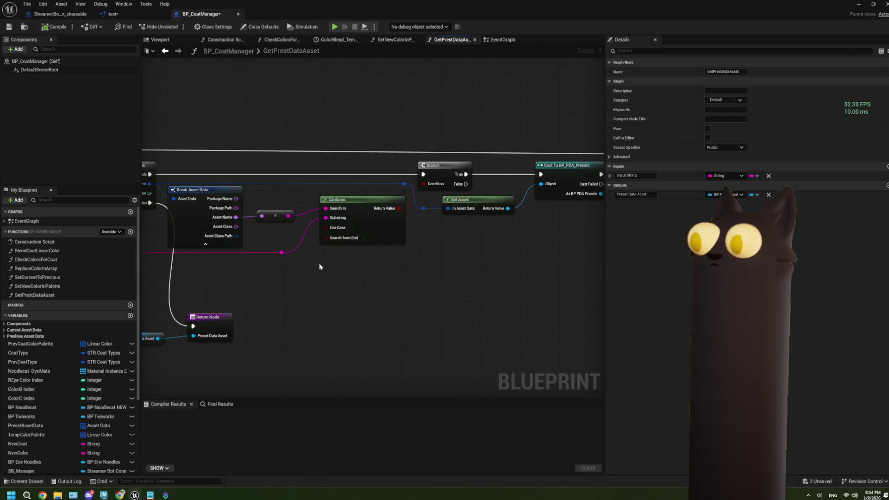
mouse_move(320, 267)
left_mouse_down()
mouse_move(385, 266)
mouse_move(360, 273)
mouse_move(318, 264)
mouse_move(470, 253)
mouse_move(351, 262)
left_mouse_up()
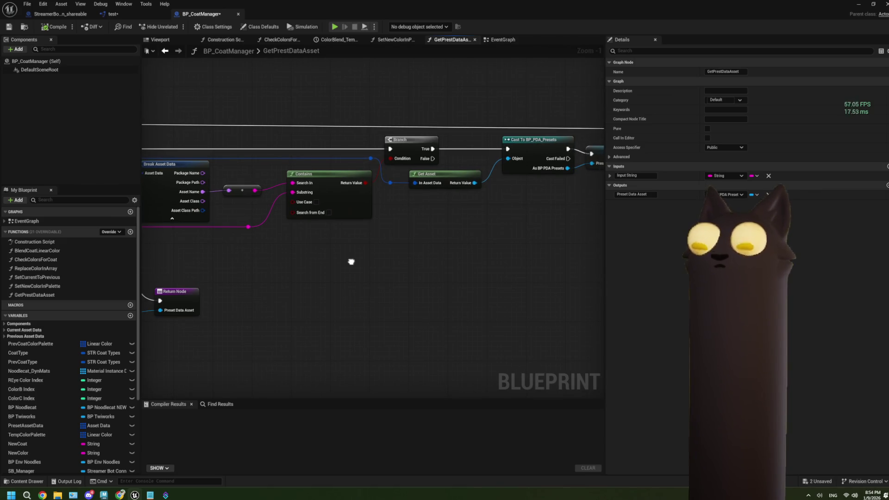
Inspect the SET Preset Data Asset node and Return Node, then save BP_CoatManager
mouse_move(352, 260)
left_mouse_down()
mouse_move(454, 256)
mouse_move(301, 269)
left_mouse_up()
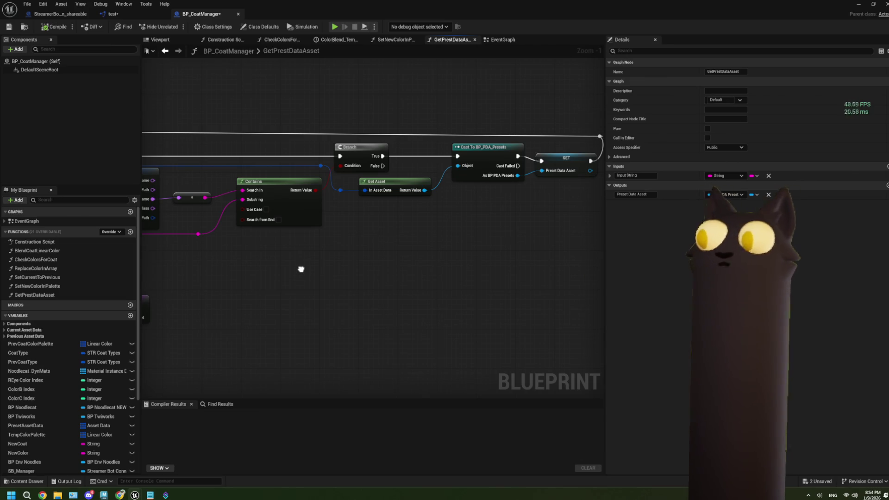
left_click(566, 158)
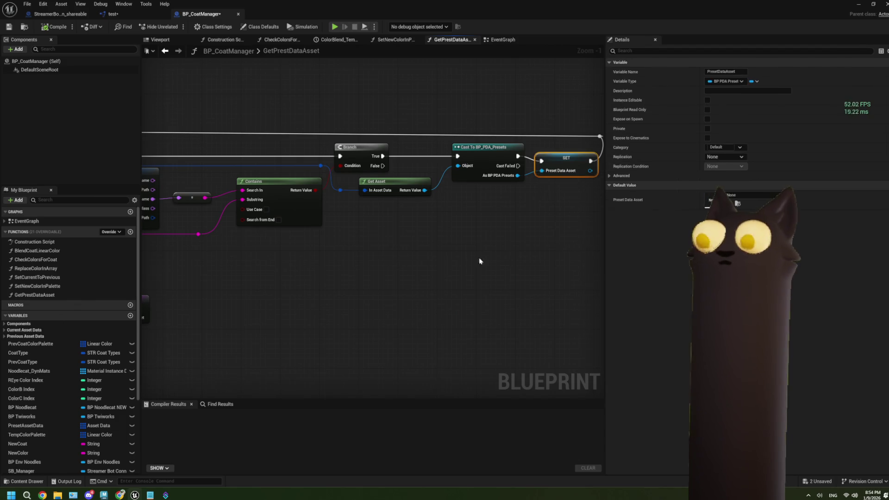
left_click_drag(349, 291, 406, 289)
right_click(457, 289)
key("Escape")
key("ctrl+s")
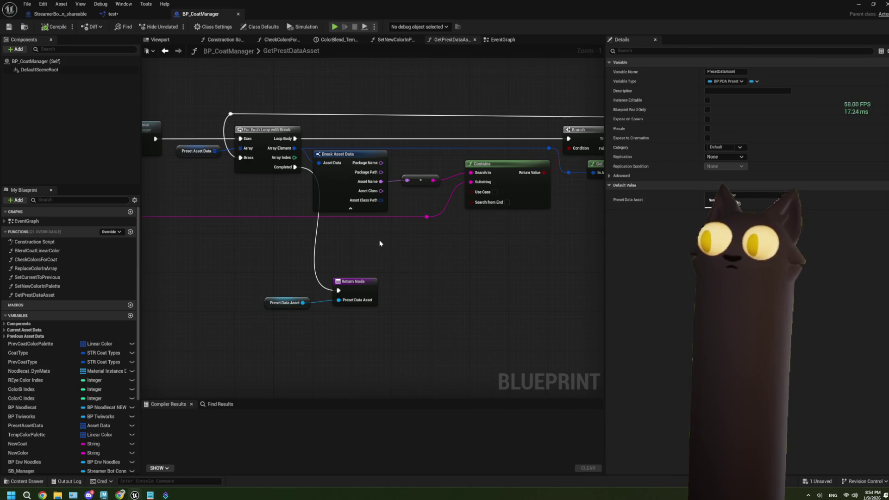
scroll(380, 243, "down", 1)
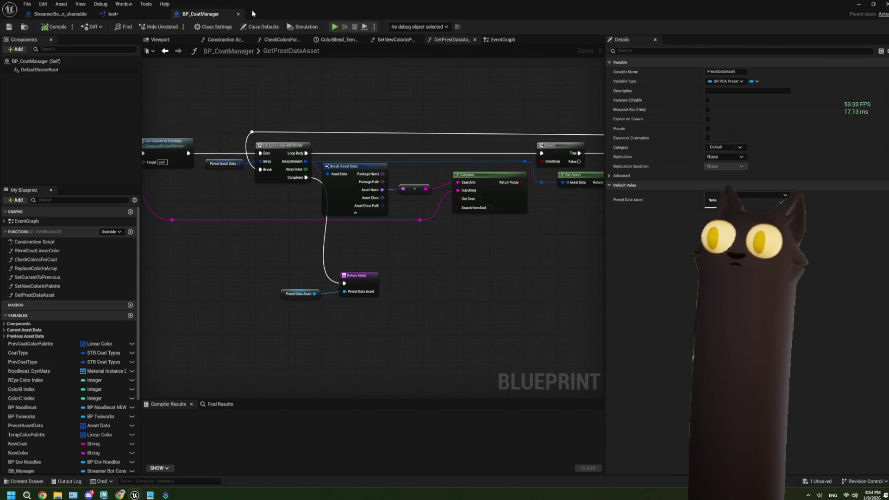
Close BP_CoatManager and move the 'Attempt at some math' comment box in FindClosestString
left_click(238, 17)
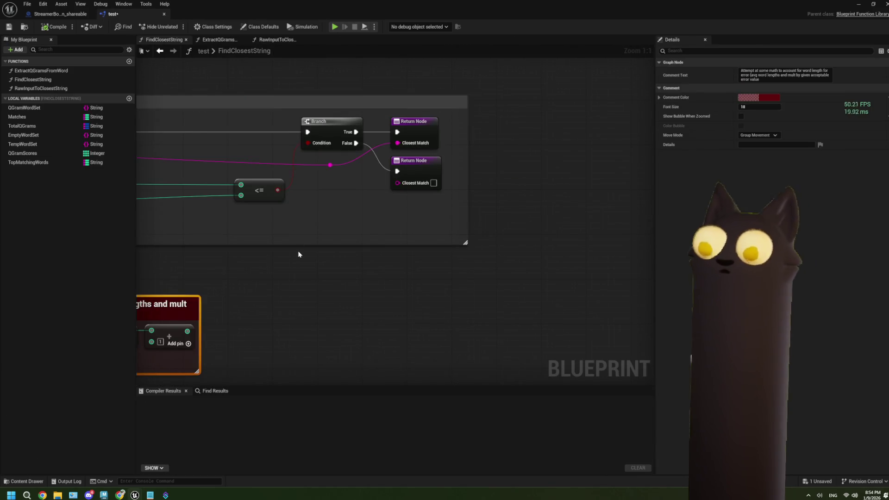
scroll(297, 266, "down", 2)
left_click_drag(375, 287, 362, 252)
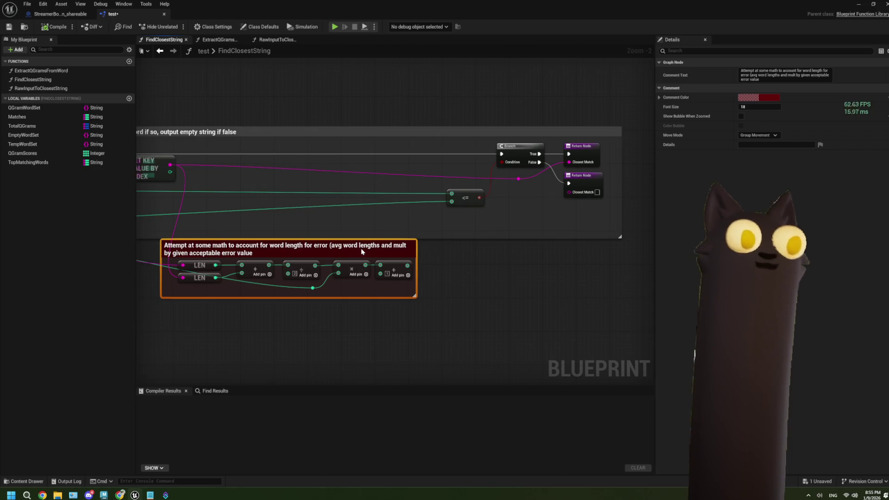
mouse_move(362, 252)
left_mouse_down()
mouse_move(380, 210)
mouse_move(390, 217)
mouse_move(472, 196)
left_mouse_up()
scroll(389, 217, "up", 2)
scroll(381, 264, "down", 5)
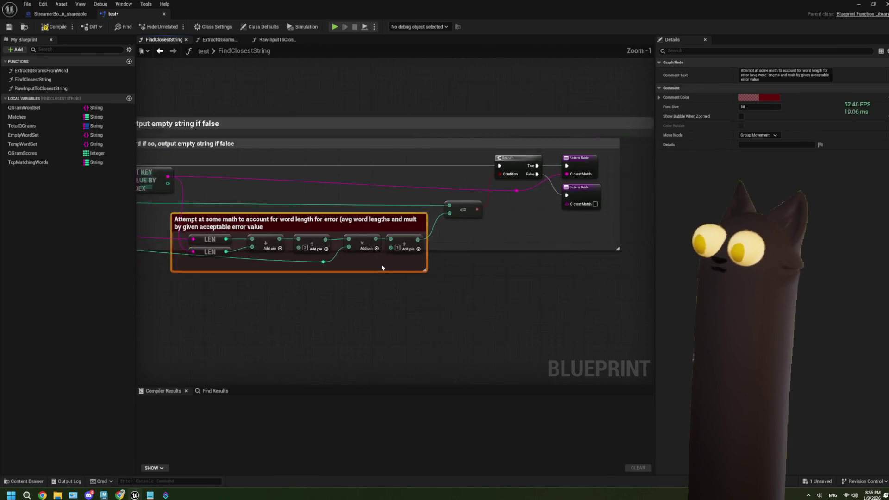
mouse_move(282, 188)
left_mouse_down()
mouse_move(315, 208)
mouse_move(322, 230)
mouse_move(375, 259)
mouse_move(428, 281)
mouse_move(581, 311)
left_mouse_up()
scroll(335, 190, "up", 2)
Check the MinDistance input type on the entry node, leaving it unchanged, and compile the test library
left_click(413, 190)
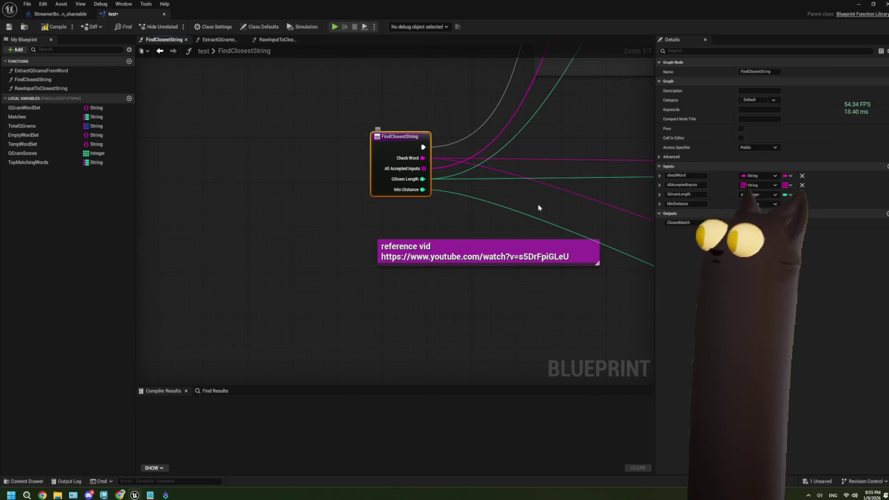
left_click(759, 204)
left_click(693, 357)
scroll(556, 292, "down", 6)
scroll(512, 298, "up", 4)
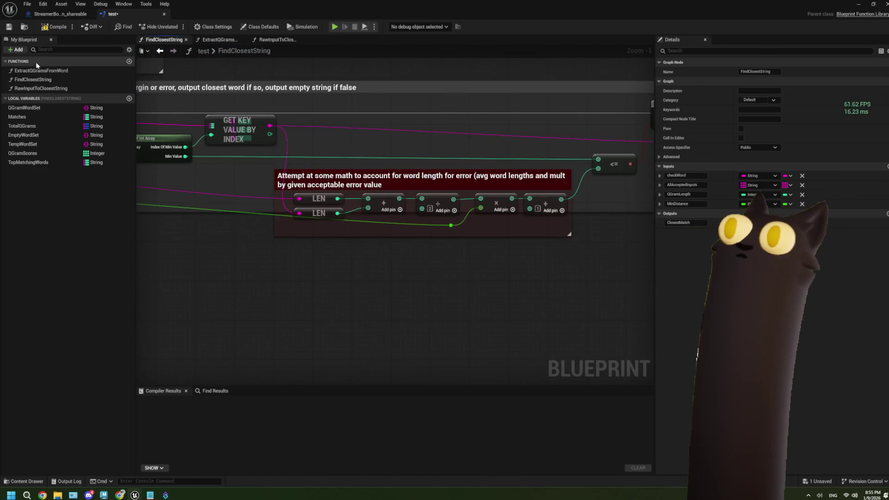
left_click(55, 26)
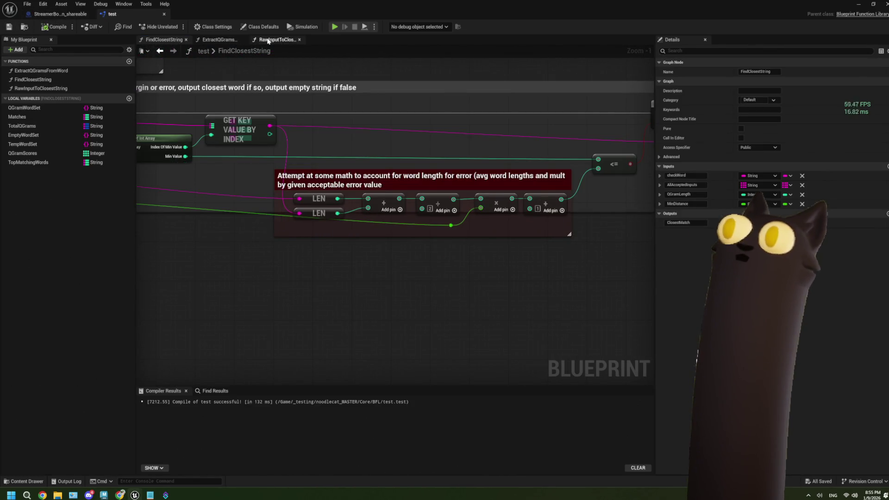
left_click(29, 89)
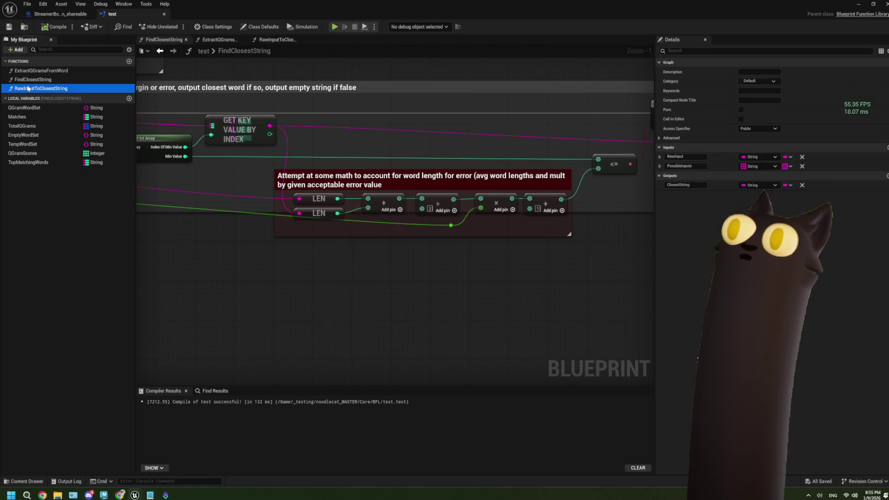
In RawInputToClosestString, delete the Make Literal Int and reroute nodes and enter 0.25 as Min Distance
double_click(31, 88)
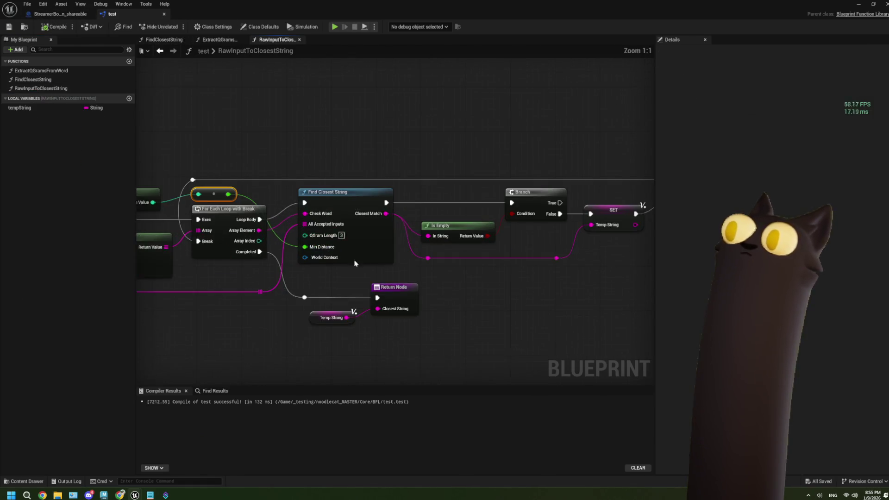
left_click_drag(242, 153, 324, 169)
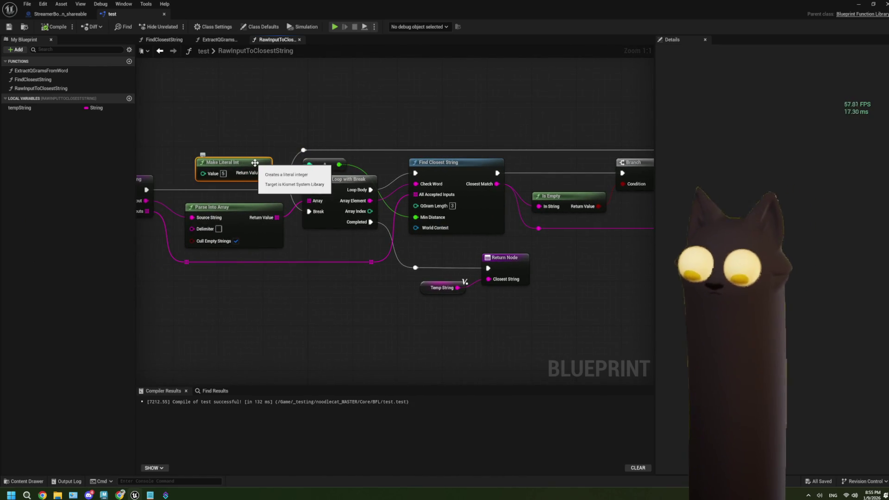
key("Delete")
left_click(451, 219)
key("BackSpace")
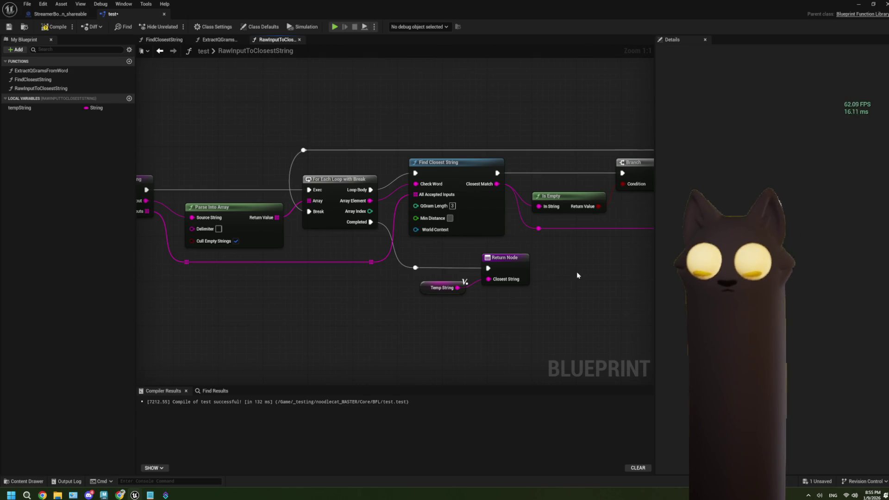
type("0.25")
key("Return")
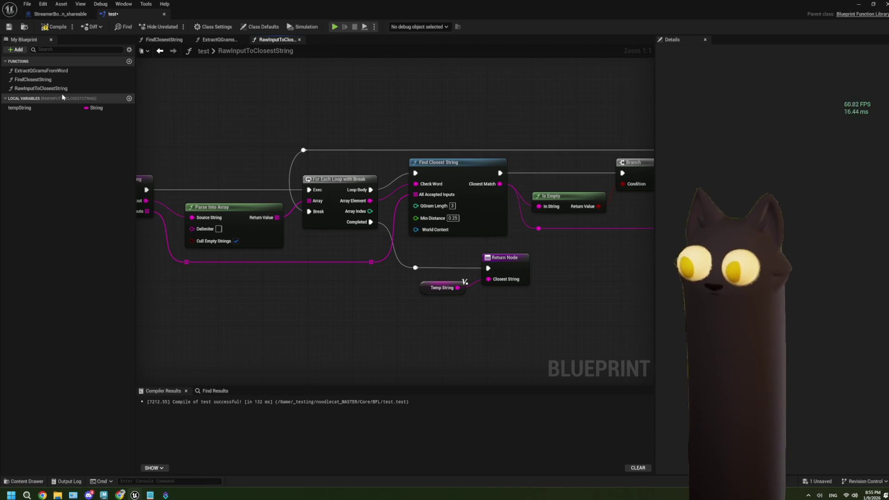
left_click(175, 41)
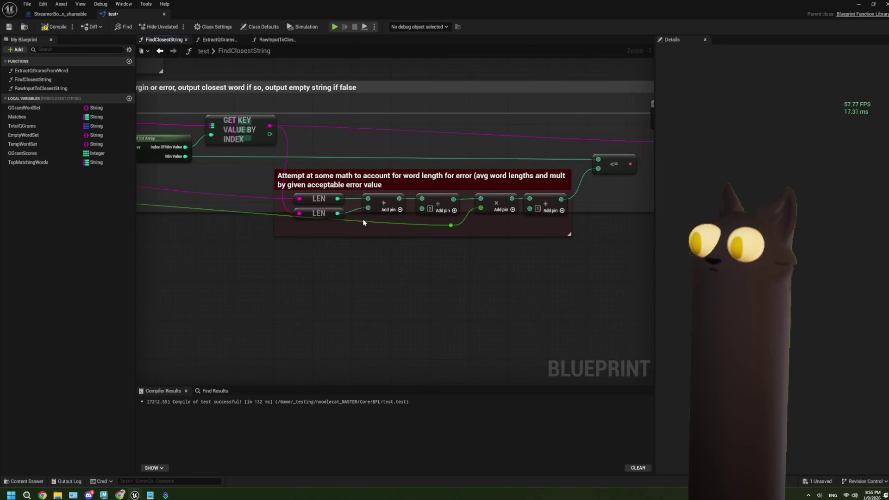
Review the LEN, +, ÷ and × math nodes in FindClosestString, briefly checking the StreamerBotConnection graph
scroll(293, 260, "up", 1)
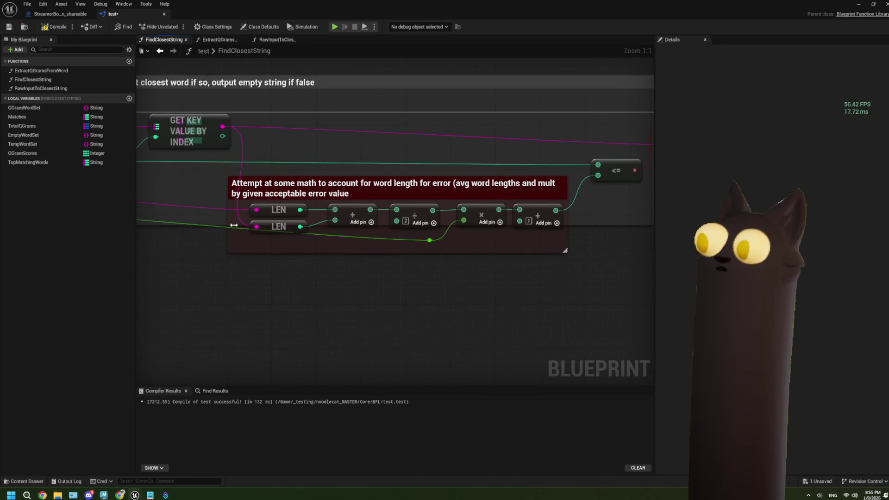
mouse_move(394, 325)
left_mouse_down()
mouse_move(245, 200)
mouse_move(230, 199)
left_mouse_up()
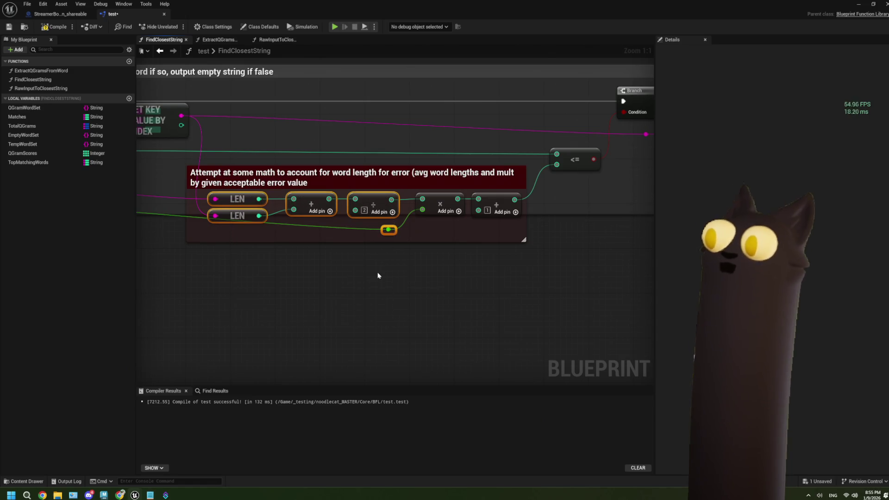
left_click_drag(381, 285, 230, 205)
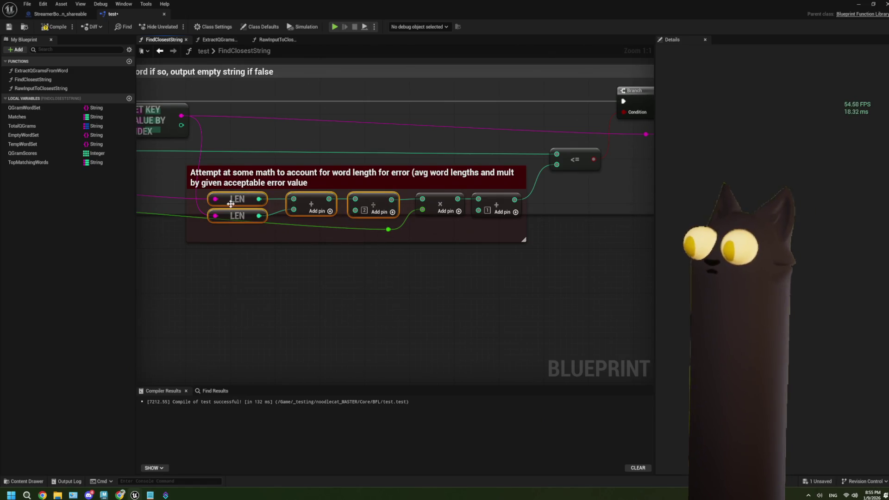
left_click_drag(457, 232, 385, 233)
left_click(370, 199)
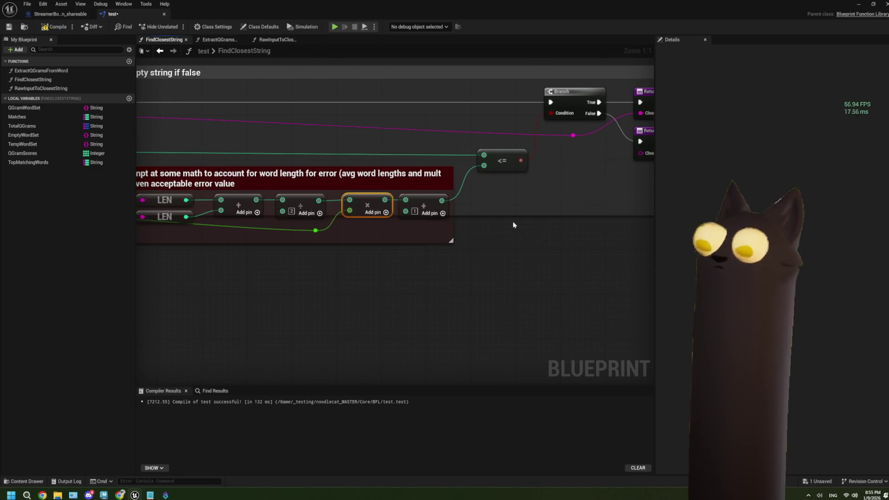
left_click(419, 206)
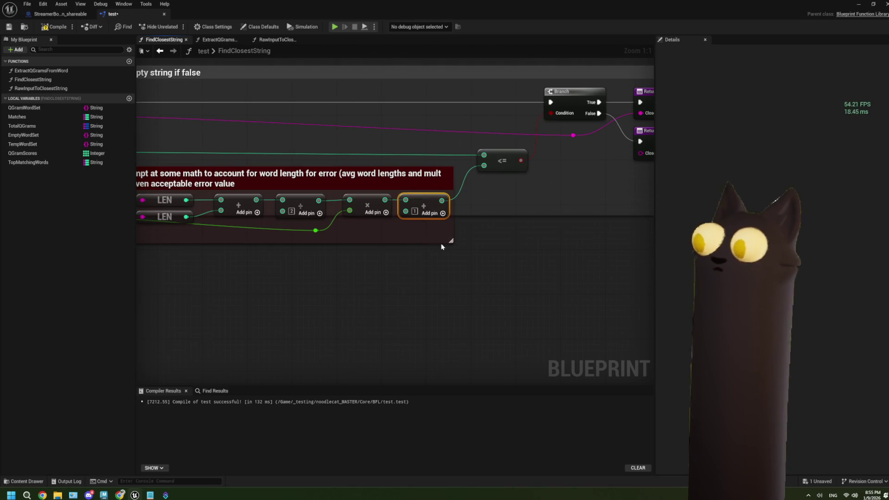
left_click(58, 14)
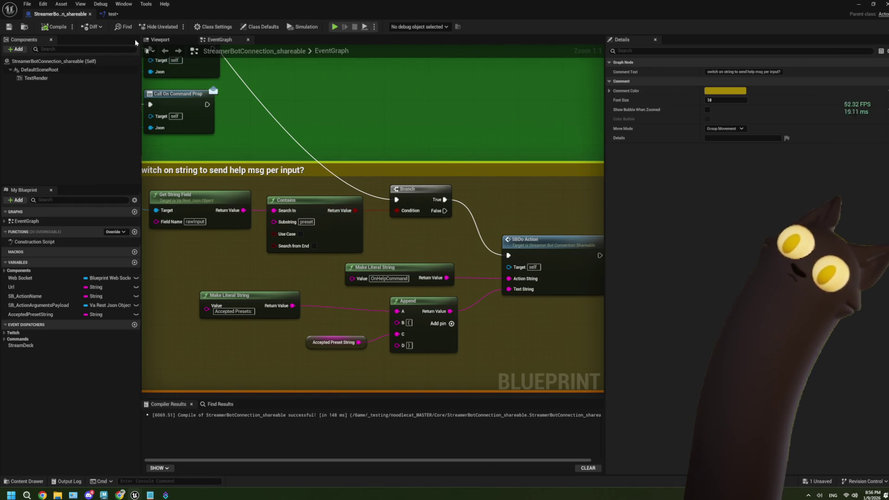
left_click(114, 14)
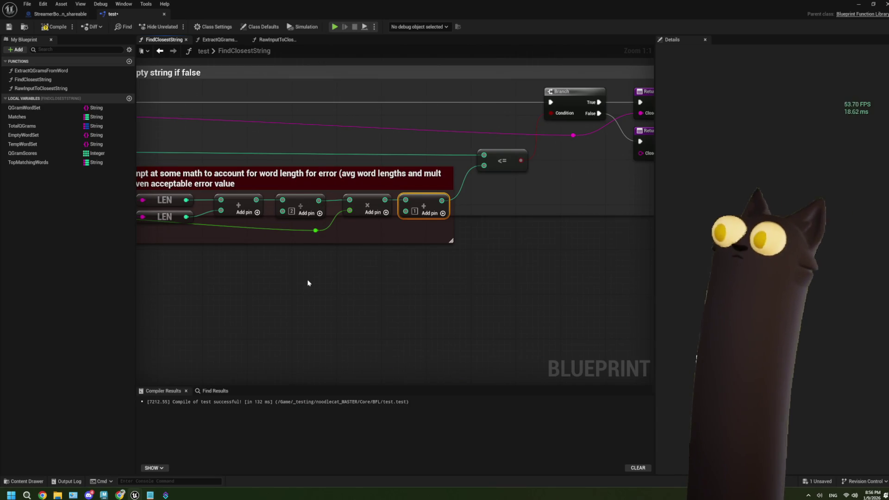
Confirm Min Distance 0.25 in RawInputToClosestString, compile and save the test library, and return to the level
double_click(65, 88)
left_click(453, 218)
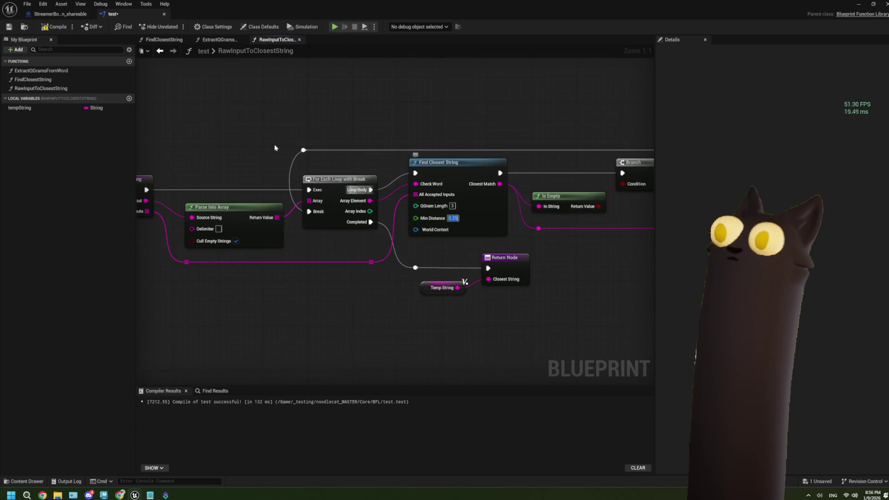
left_click(54, 27)
left_click(9, 26)
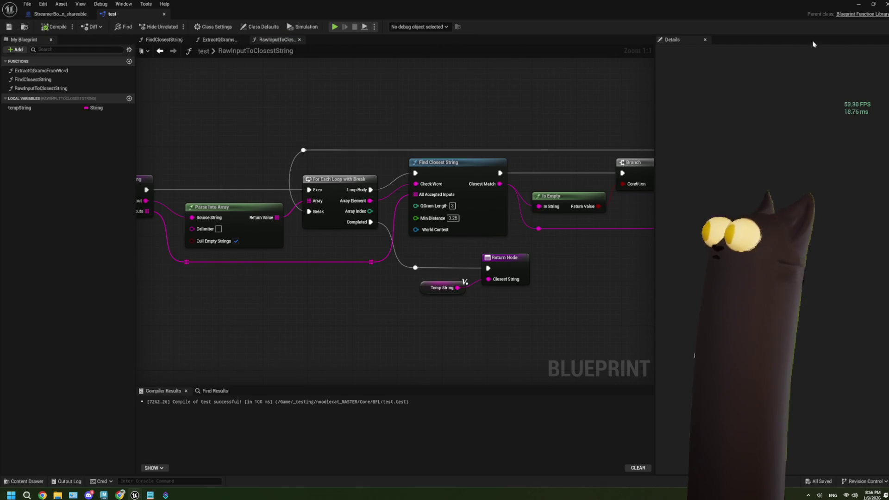
left_click(859, 4)
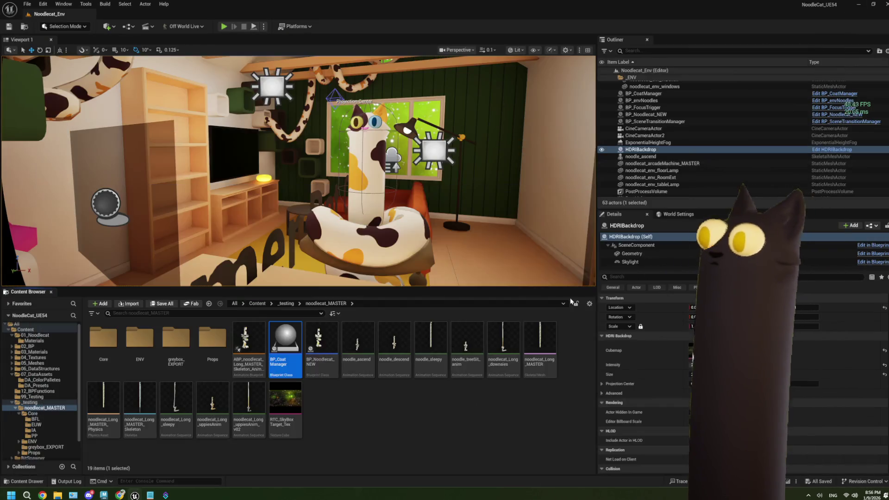
Play-test Noodlecat_Env, end the session with Esc, and reopen BP_CoatManager from the Content Browser
left_click(224, 27)
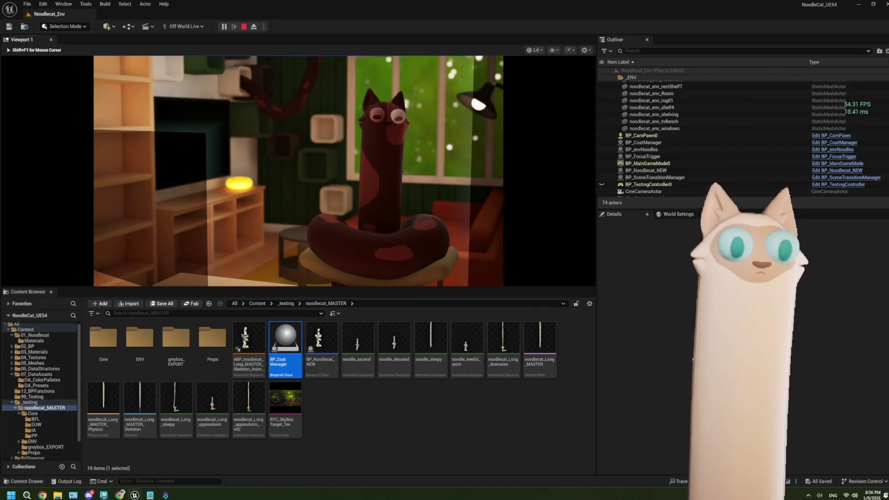
key("Escape")
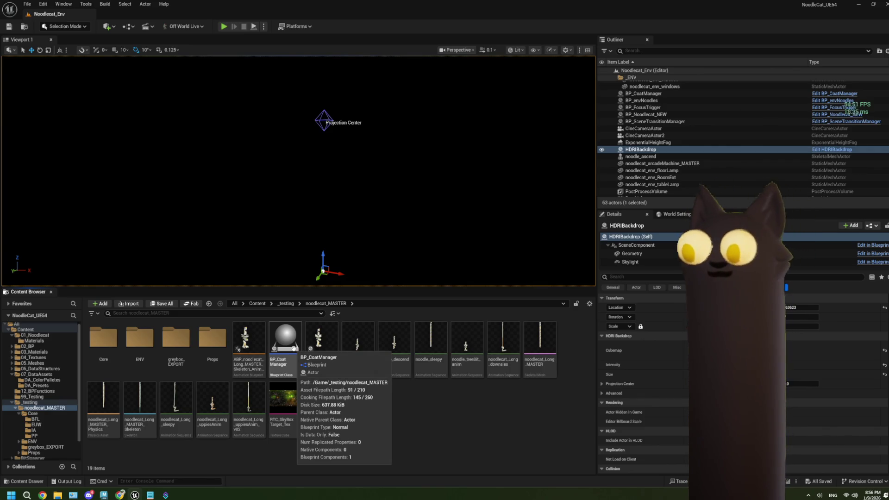
double_click(293, 348)
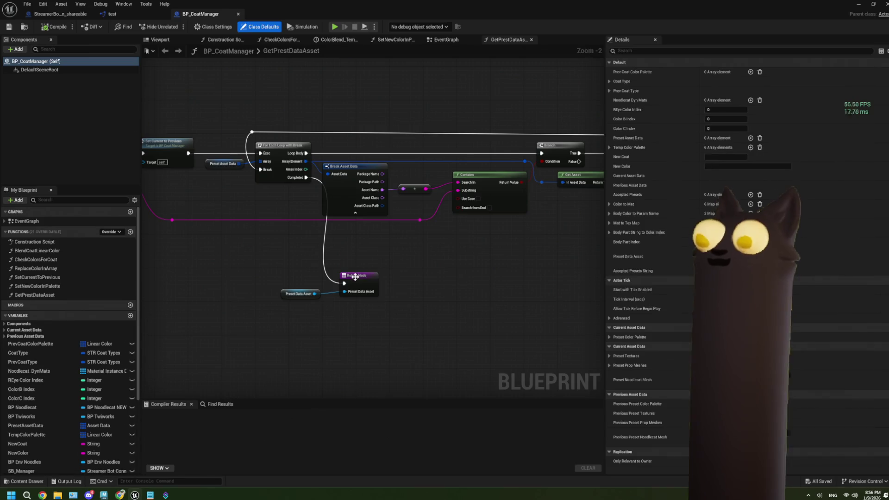
Rearrange the RawInputToClosestString graph, shifting Return Node and the Temp String getter right
left_click(134, 15)
left_click_drag(350, 227, 211, 206)
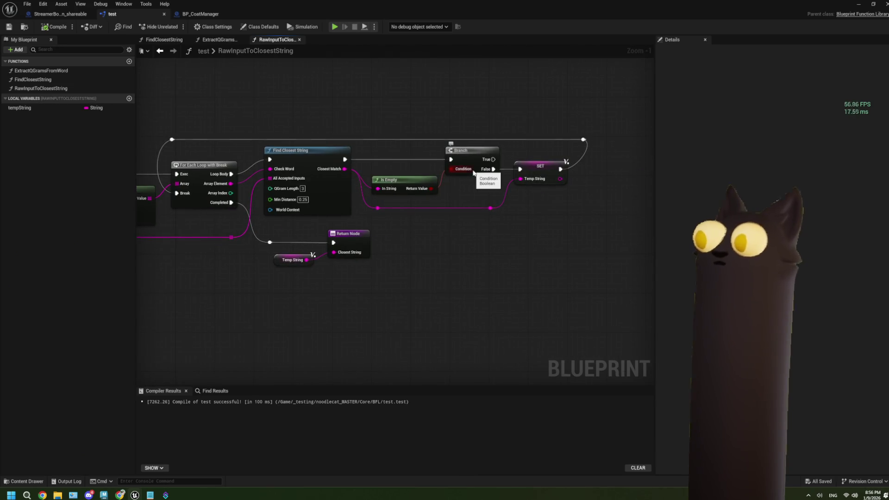
left_click_drag(409, 184, 409, 179)
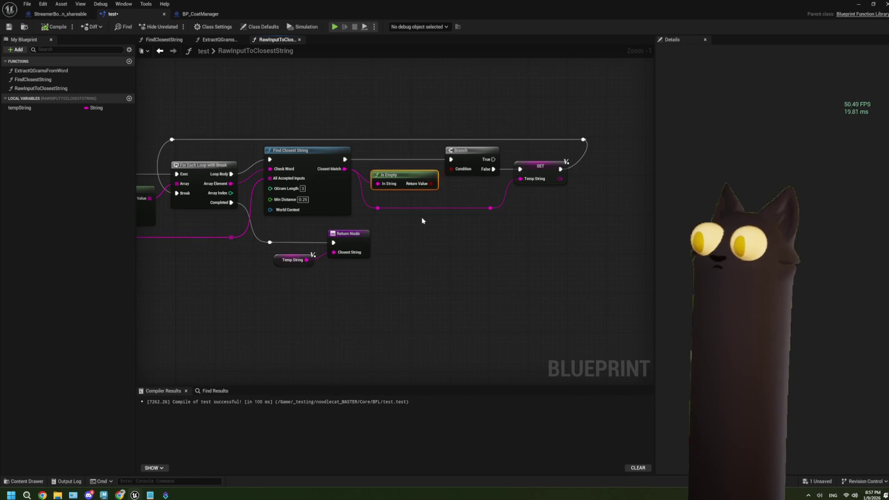
mouse_move(465, 193)
left_mouse_down()
mouse_move(474, 189)
mouse_move(468, 202)
left_mouse_up()
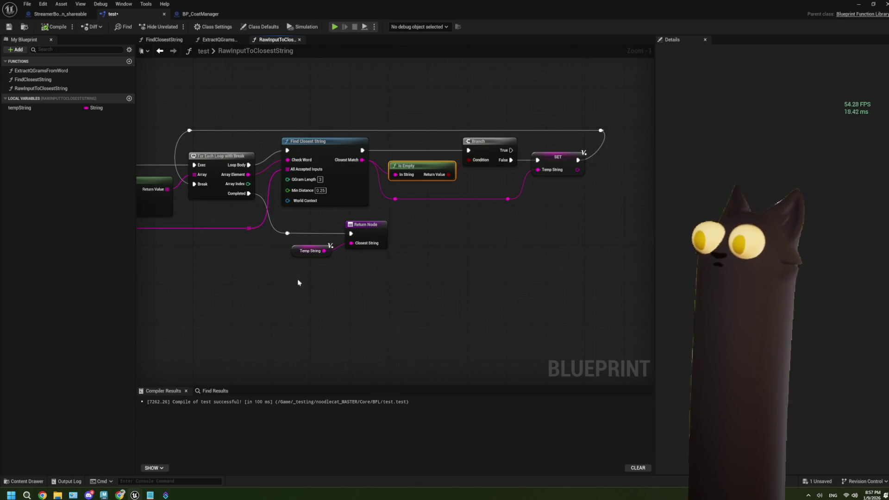
left_click_drag(366, 224, 469, 225)
left_click_drag(296, 251, 409, 270)
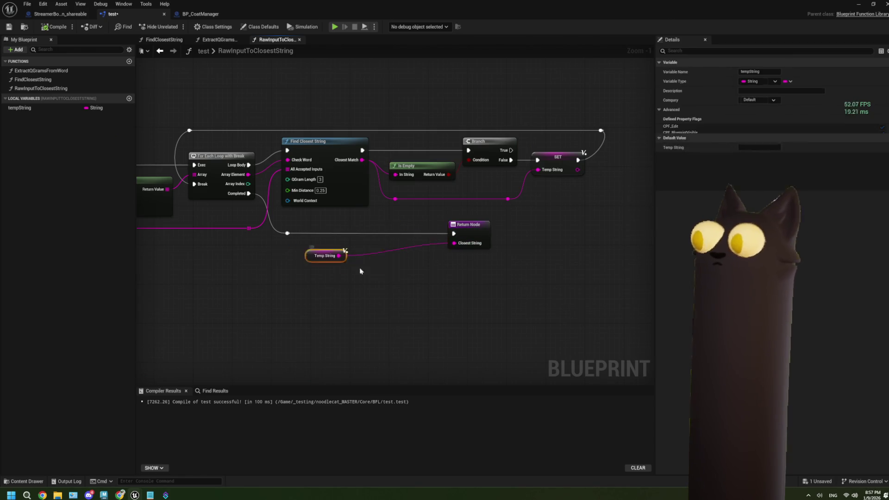
left_click_drag(342, 264, 391, 262)
Add a Print String after the loop that prints Temp String, save the test library, and return to the level
mouse_move(336, 265)
left_mouse_down()
mouse_move(401, 262)
mouse_move(317, 263)
left_mouse_up()
mouse_move(317, 232)
left_mouse_down()
mouse_move(350, 261)
mouse_move(344, 223)
left_mouse_up()
type("print")
key("Return")
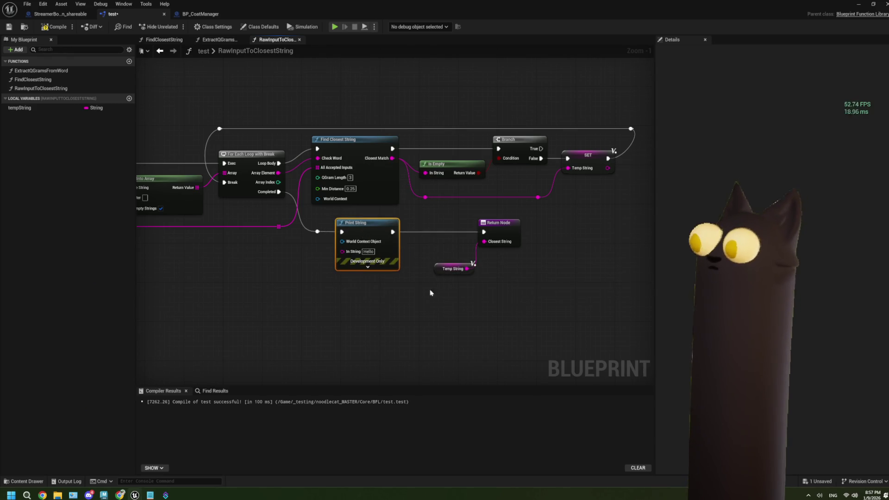
mouse_move(449, 270)
left_mouse_down()
mouse_move(315, 299)
mouse_move(254, 295)
mouse_move(342, 251)
left_mouse_up()
left_click(54, 26)
left_click(10, 27)
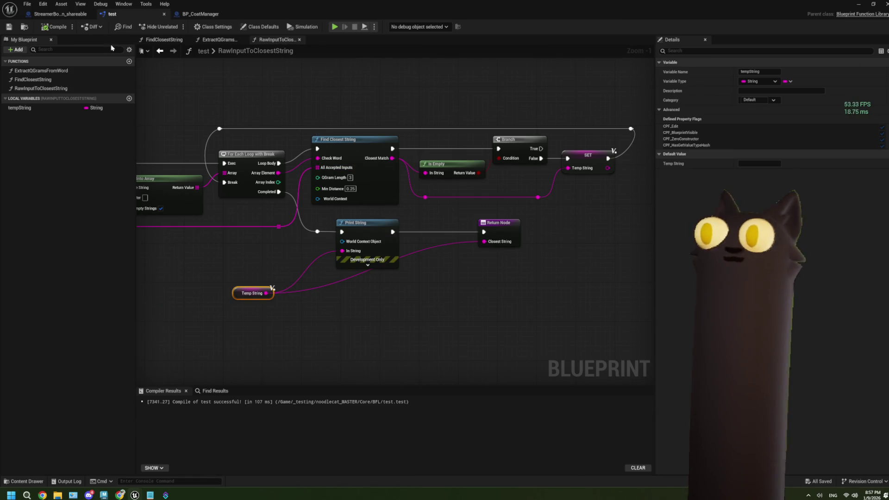
left_click(858, 4)
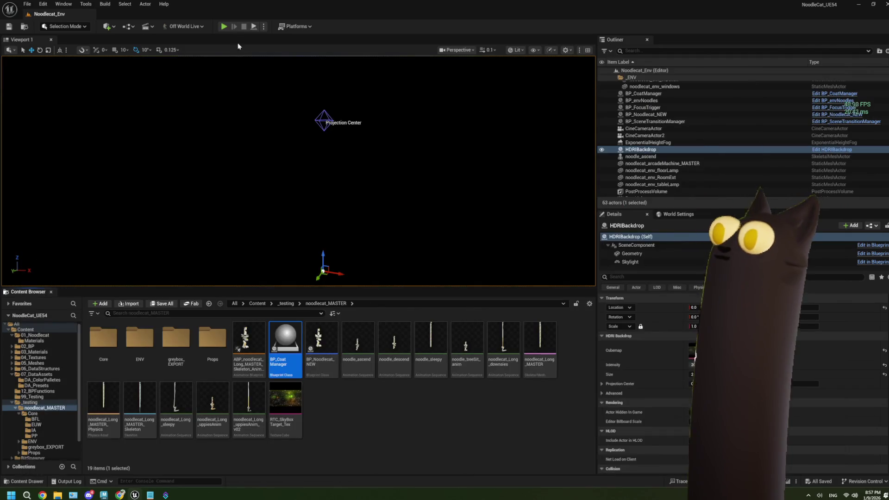
Play-test the level briefly, then reopen BP_CoatManager from the Content Browser
key("alt+p")
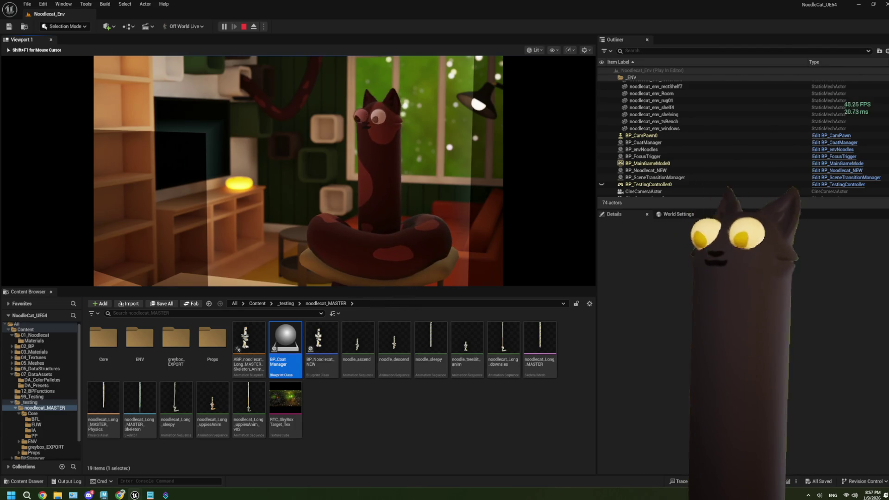
key("Escape")
double_click(291, 350)
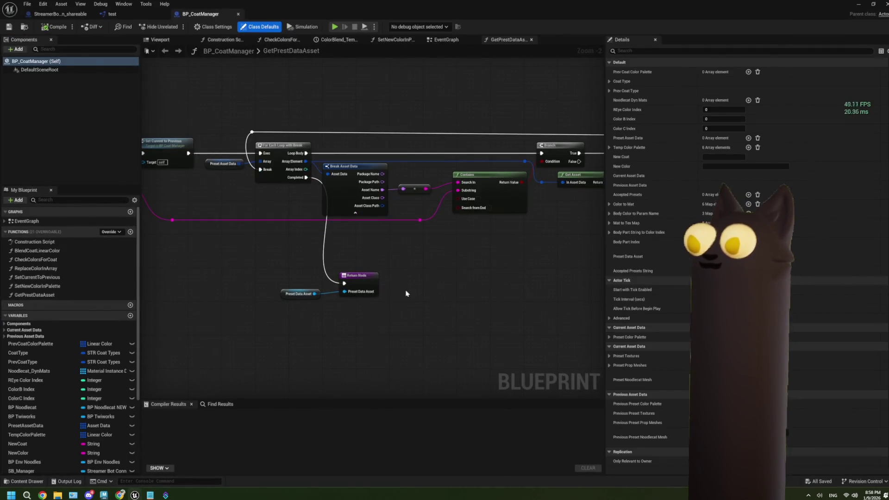
In the test library, delete the debug Print String and bridge its execution wire to Return Node
left_click(123, 3)
left_click(124, 4)
left_click(139, 18)
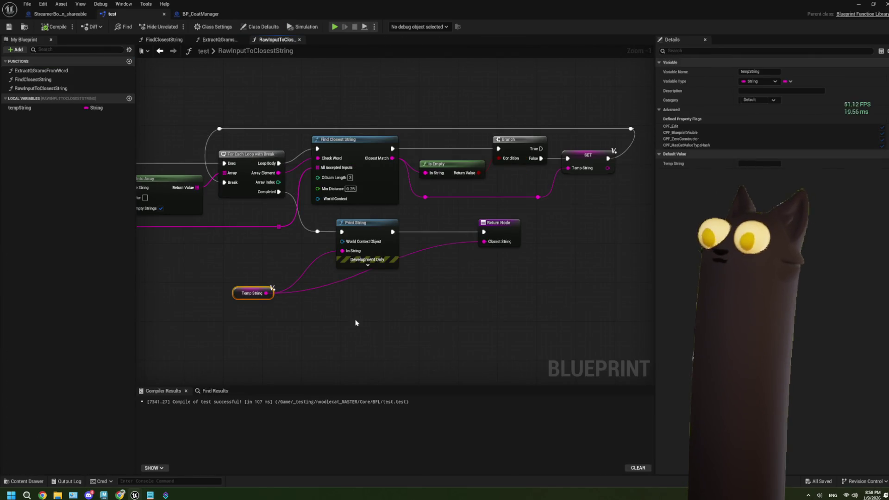
left_click_drag(400, 353, 234, 218)
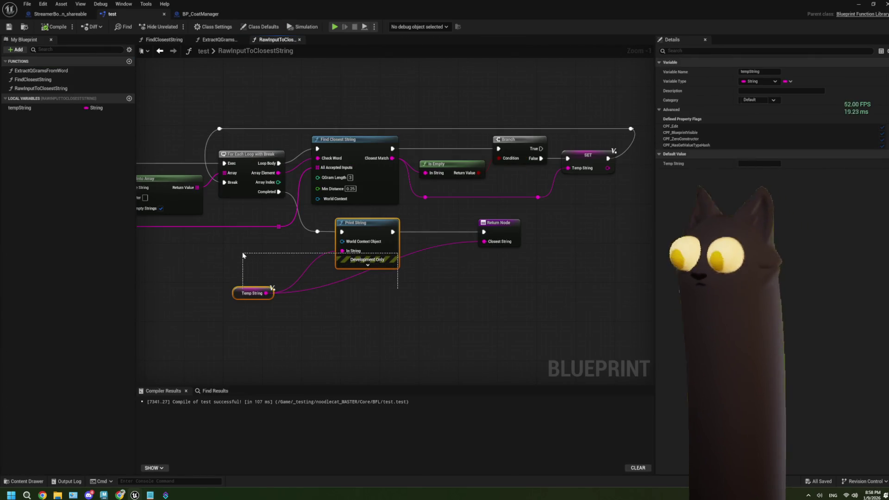
key("Delete")
left_click_drag(317, 231, 484, 231)
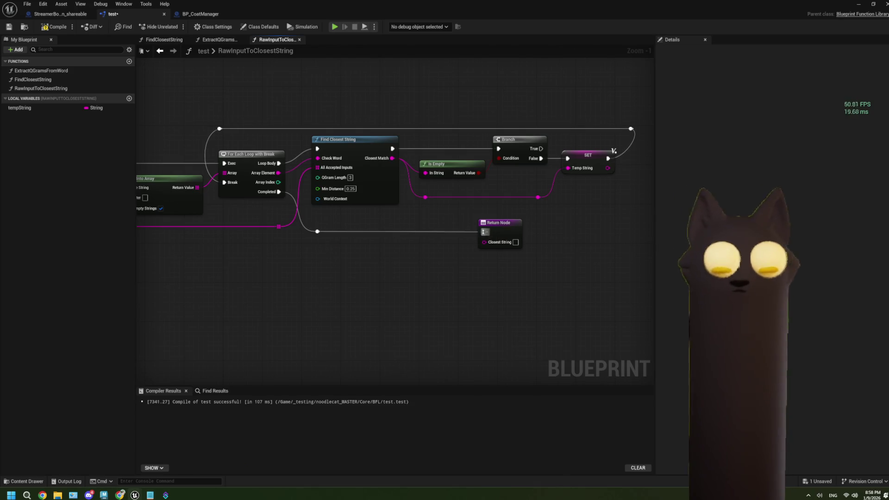
key("ctrl+z")
key("ctrl+z")
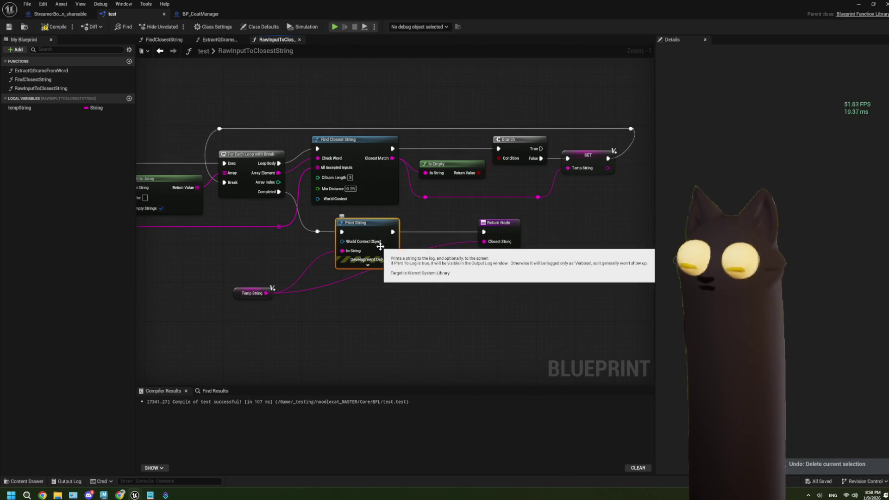
key("ctrl+y")
key("ctrl+y")
Move Return Node and Temp String closer to the loop, compile and save, then go back to BP_CoatManager
left_click_drag(518, 232, 387, 233)
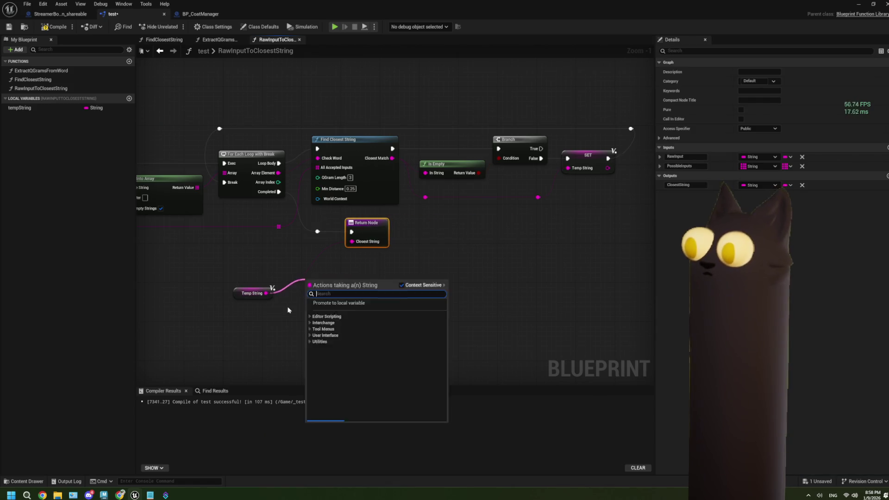
left_click_drag(238, 301, 288, 267)
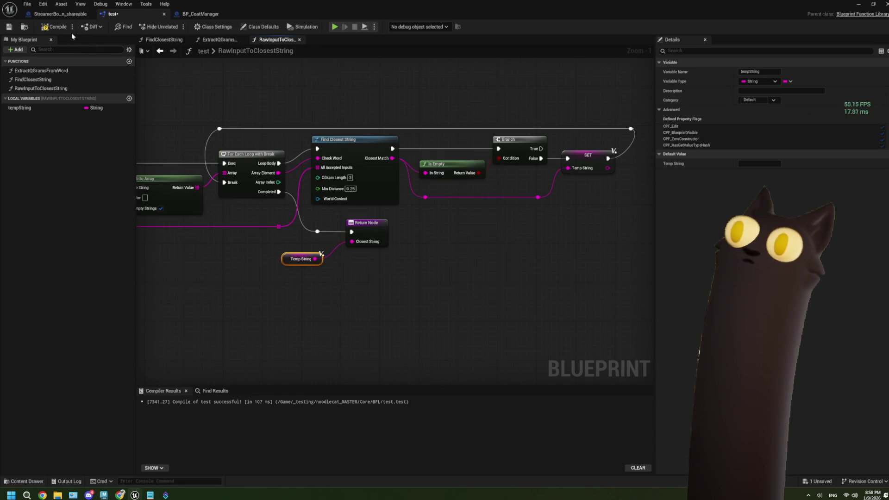
left_click(53, 26)
left_click(196, 14)
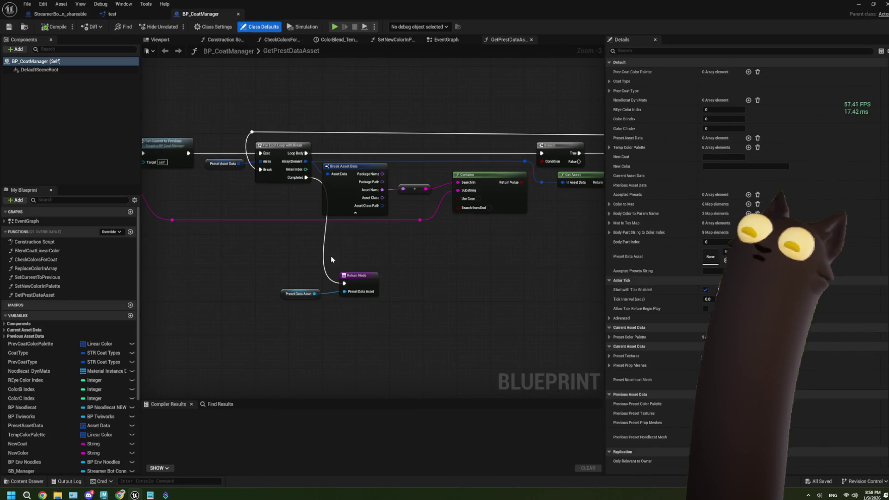
mouse_move(326, 278)
left_mouse_down()
mouse_move(352, 264)
mouse_move(325, 266)
left_mouse_up()
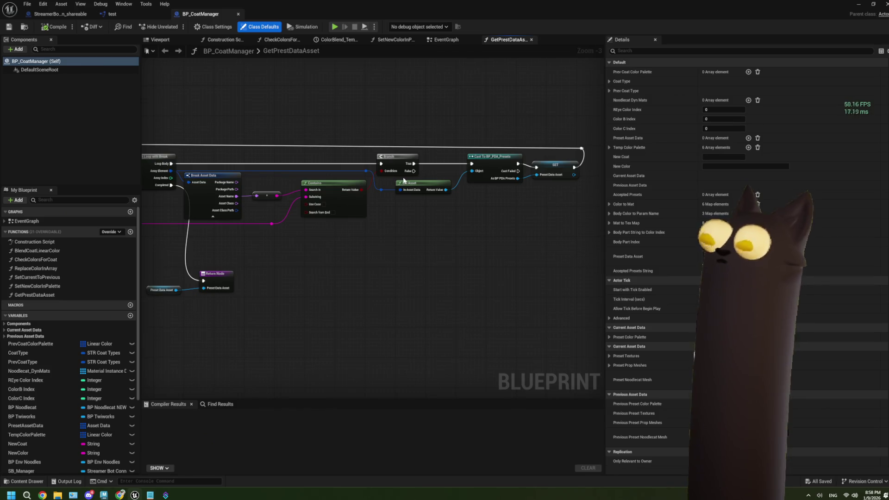
Check the DA_Presets folder contents, then pan GetPrestDataAsset to show For Each Loop and Return Node
mouse_move(505, 15)
left_mouse_down()
mouse_move(532, 301)
mouse_move(544, 330)
left_mouse_up()
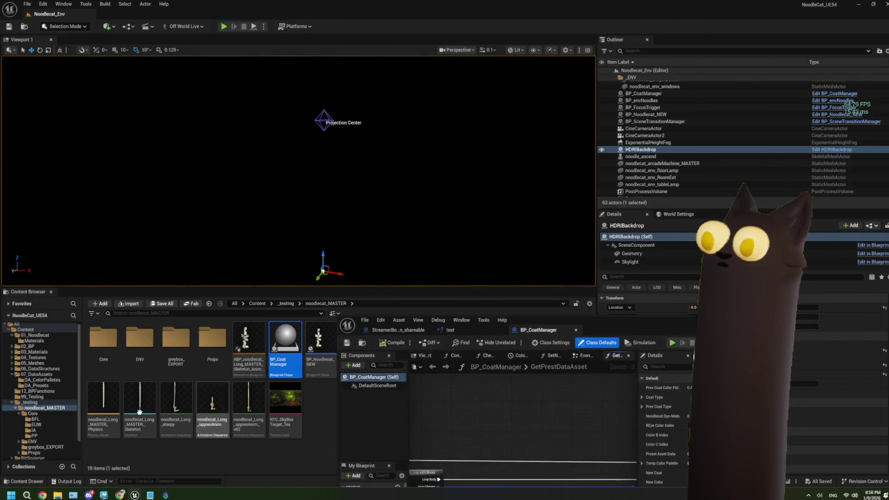
left_click(37, 386)
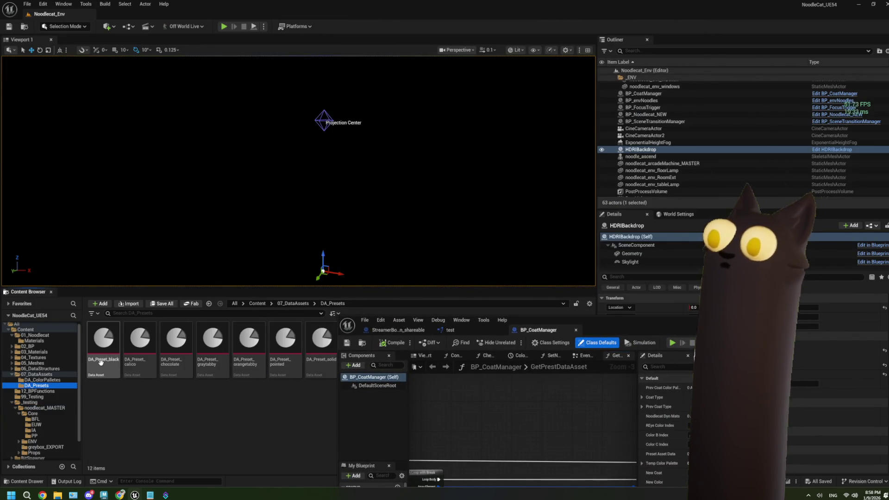
mouse_move(642, 318)
left_mouse_down()
mouse_move(477, 18)
mouse_move(478, 1)
left_mouse_up()
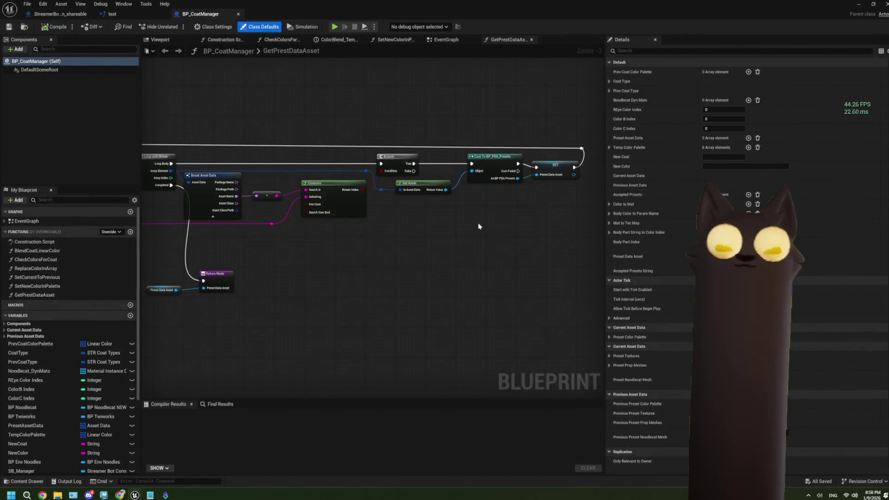
scroll(474, 253, "up", 1)
left_click_drag(383, 251, 315, 253)
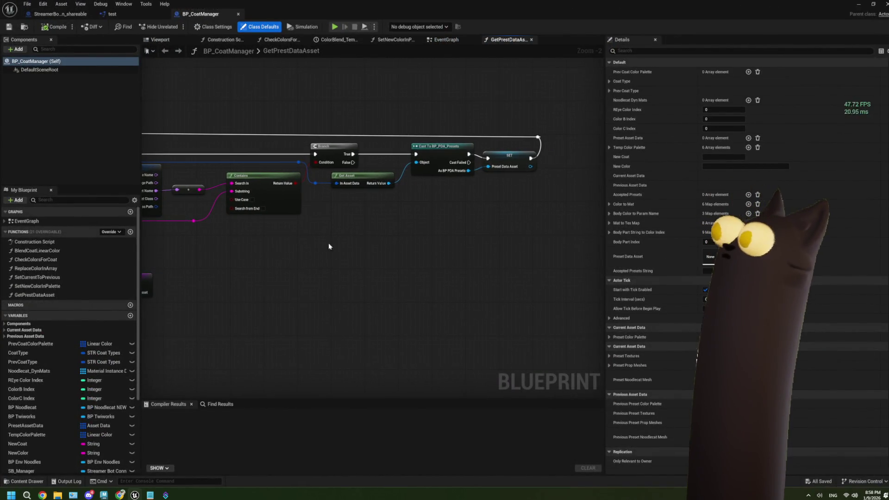
left_click_drag(200, 265, 402, 255)
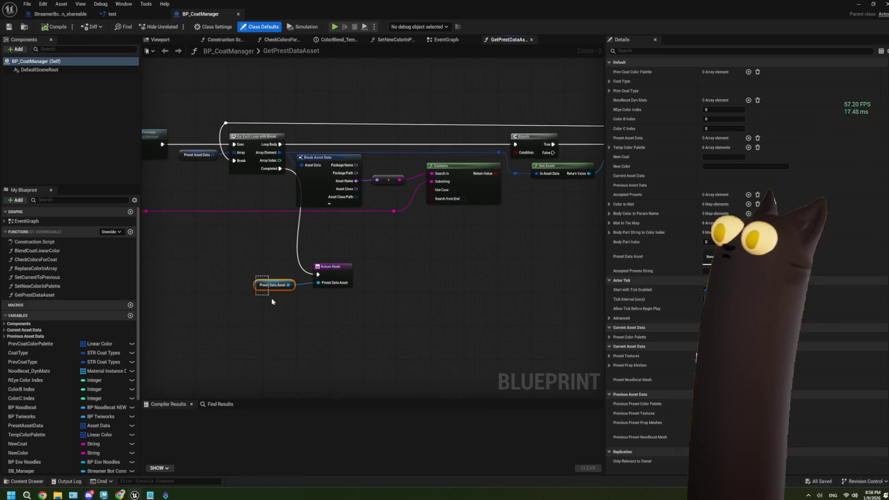
mouse_move(403, 298)
left_mouse_down()
mouse_move(379, 288)
mouse_move(292, 291)
mouse_move(401, 276)
mouse_move(362, 282)
left_mouse_up()
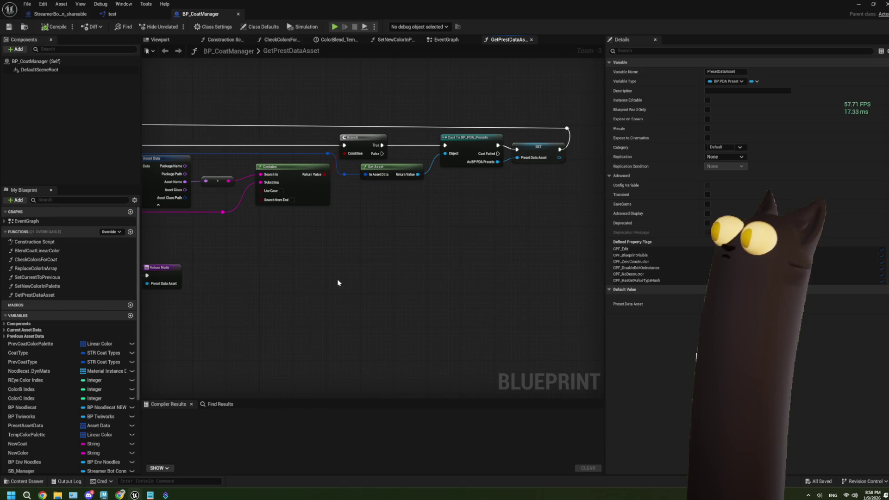
left_click_drag(272, 291, 381, 273)
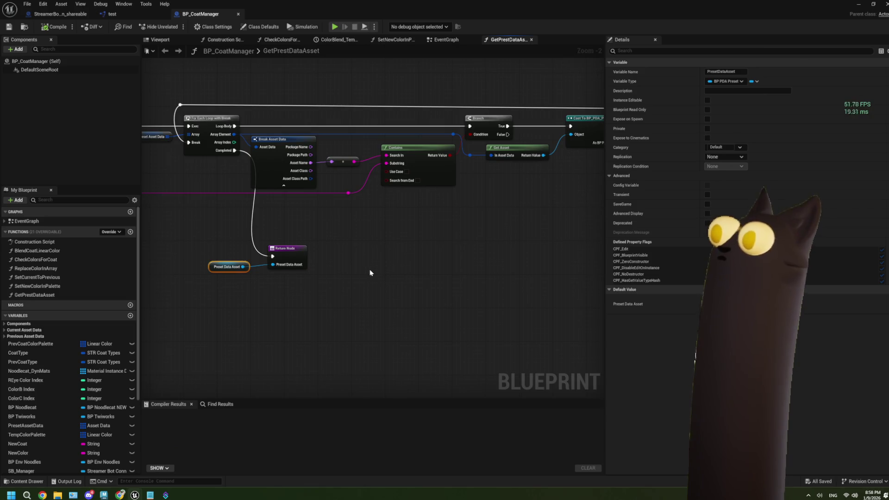
Try a Get Display Name node on Preset Data Asset, then delete it
left_click_drag(243, 267, 260, 315)
type("get name")
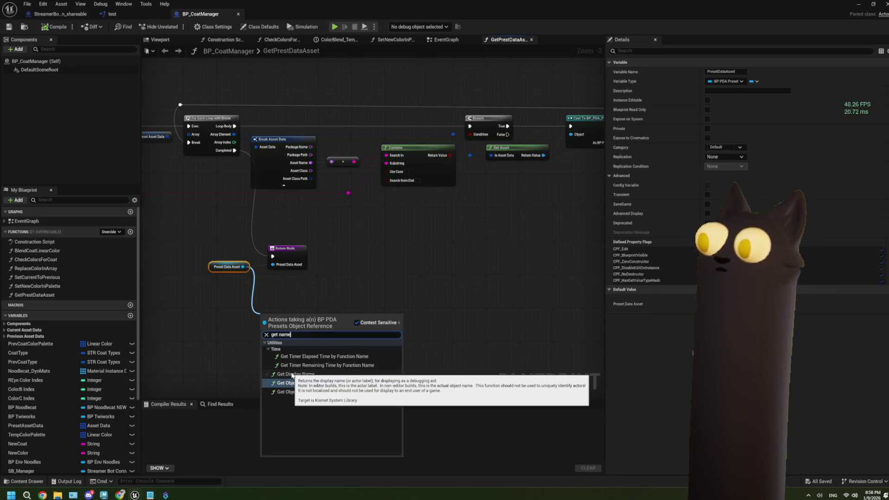
left_click(295, 374)
left_click_drag(309, 324, 348, 307)
type("pr")
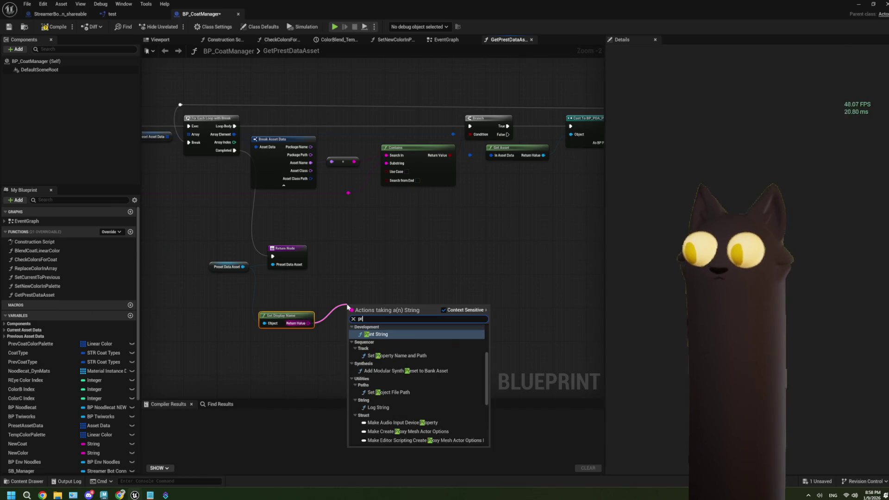
key("Escape")
key("Delete")
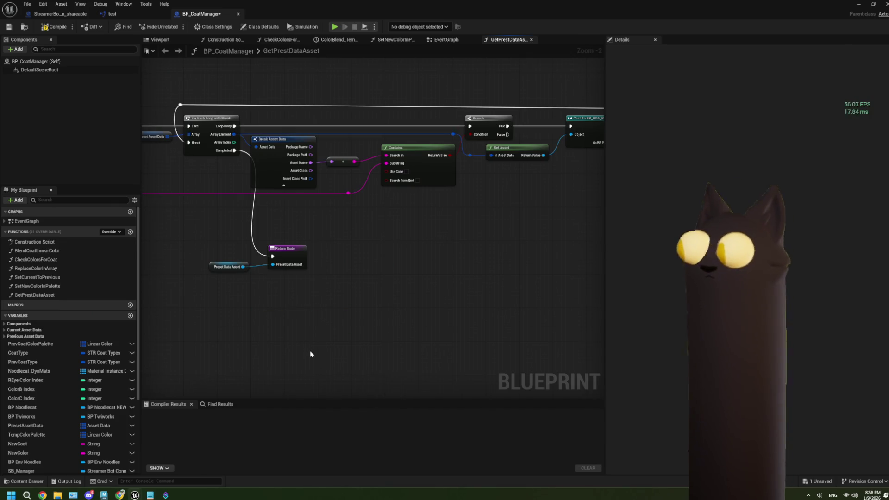
left_click_drag(292, 315, 285, 313)
Search 'get ass' actions for Preset Data Asset without adding one, then switch to the EventGraph
left_click_drag(242, 265, 251, 309)
type("get ass")
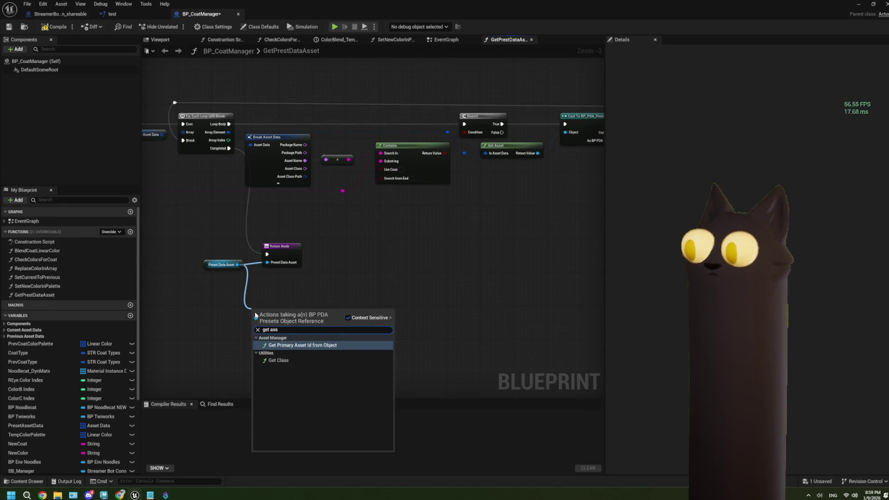
left_click(408, 276)
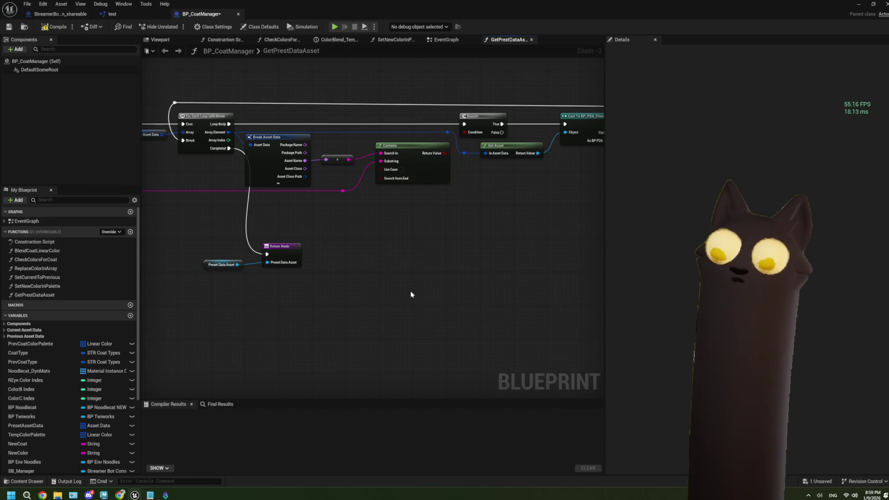
left_click(446, 40)
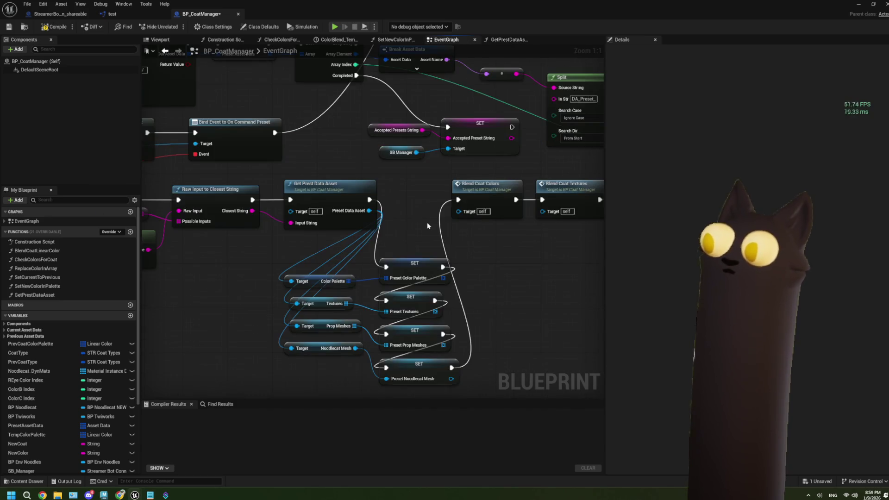
Add a Print String fed by Raw Input to Closest String's Closest String, then compile and save
scroll(426, 226, "down", 1)
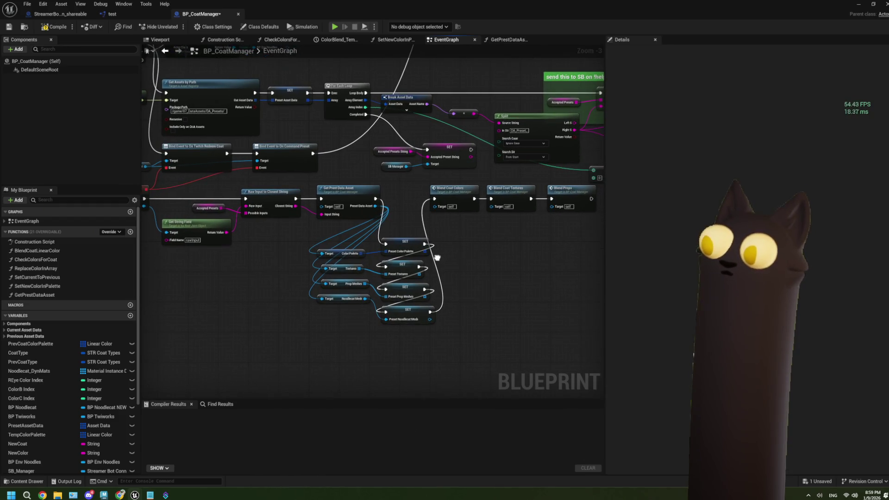
left_click_drag(437, 257, 436, 258)
left_click_drag(242, 254, 300, 270)
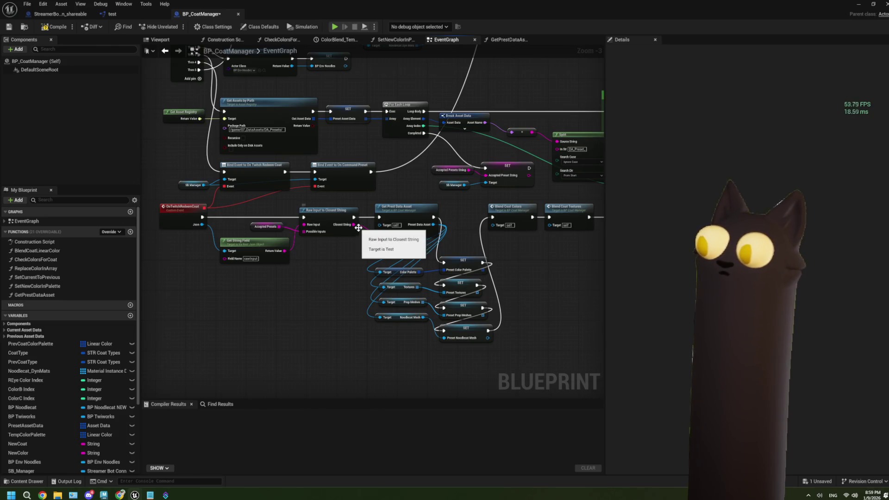
left_click_drag(353, 217, 223, 309)
type("print")
key("Return")
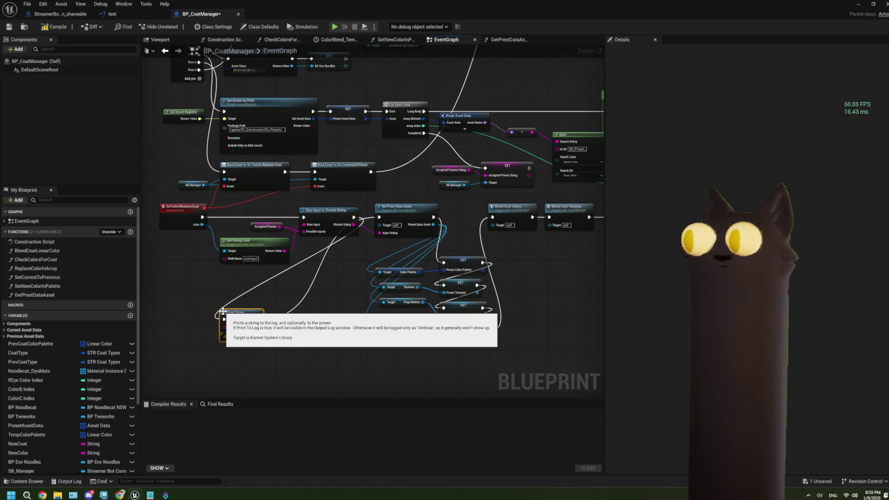
left_click_drag(356, 223, 225, 328)
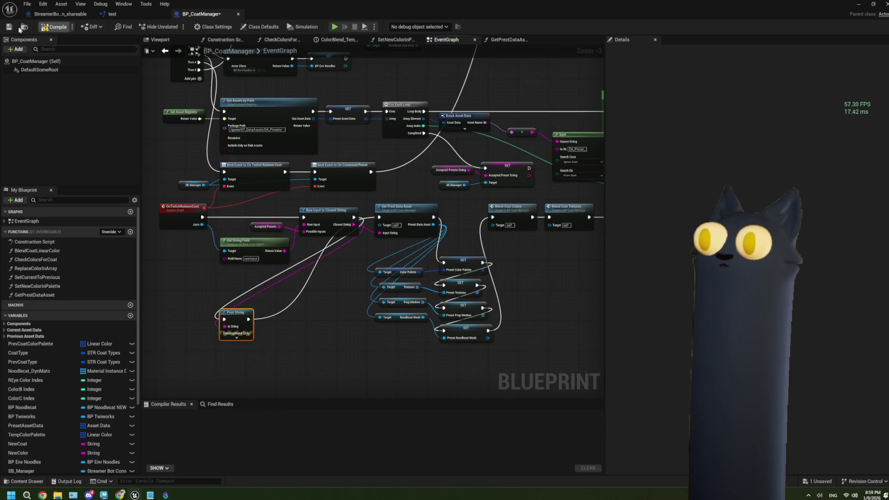
key("ctrl+s")
Play the level, press Right to change the cat's preset coat, then stop
left_click(858, 4)
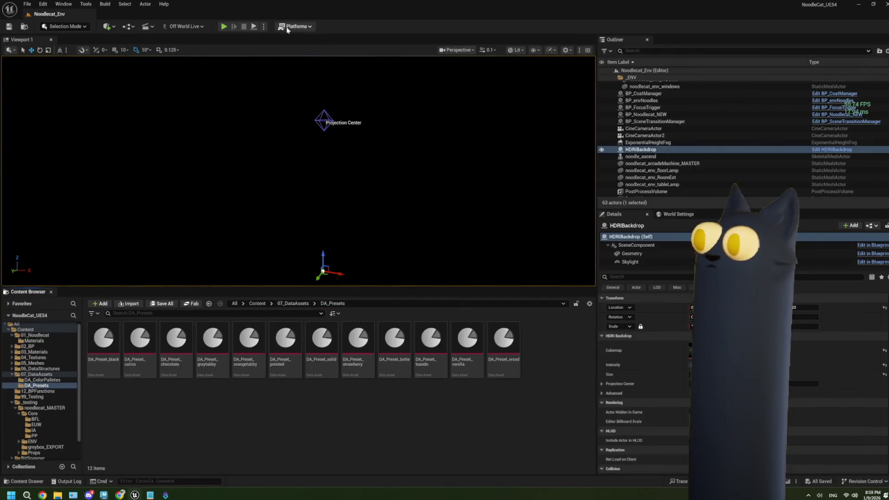
left_click(224, 27)
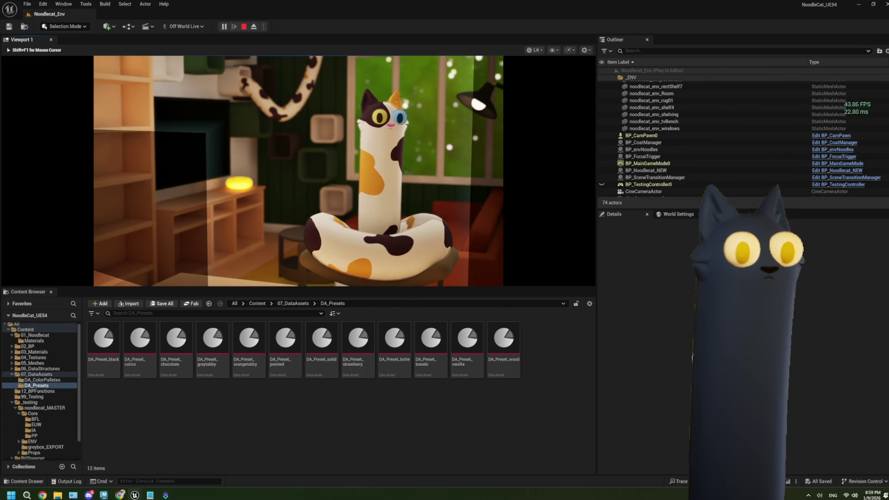
key("Right")
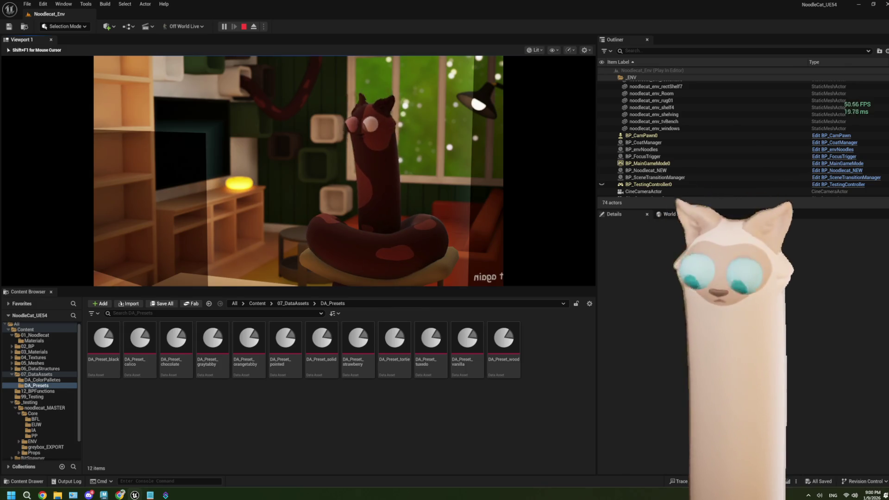
key("Escape")
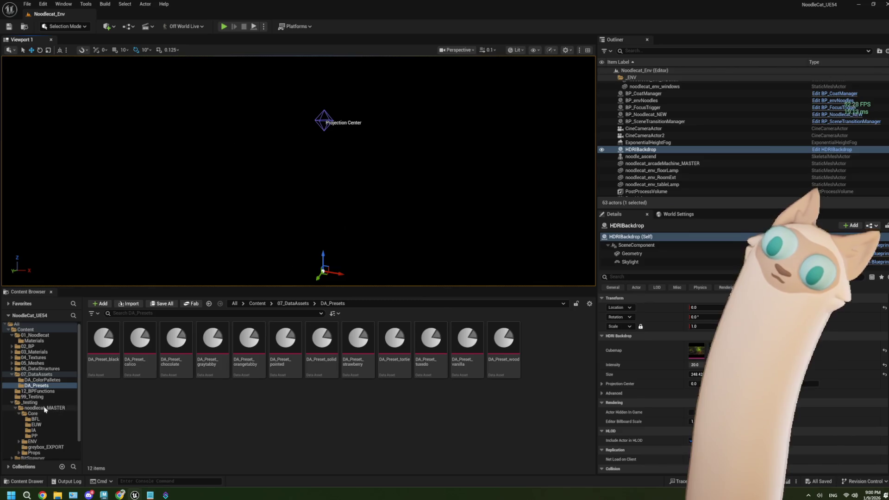
Open the test function library from _testing/noodlecat_MASTER/Core/BFL
left_click(46, 408)
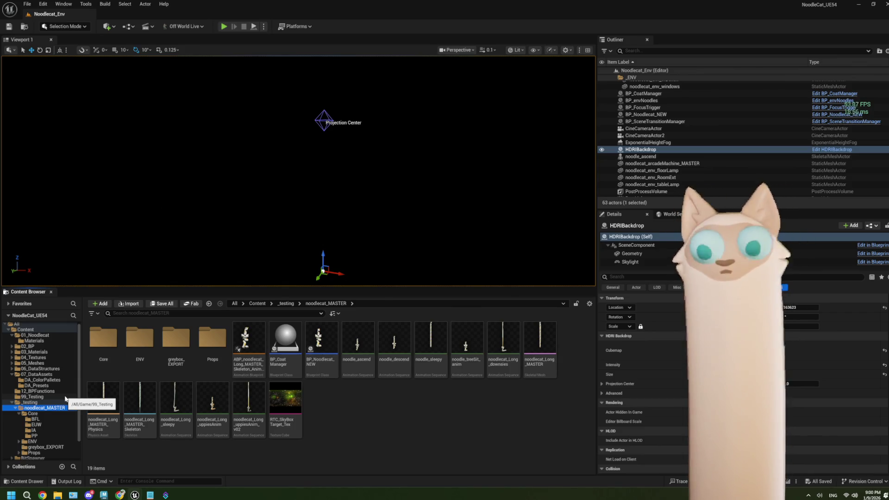
left_click(42, 414)
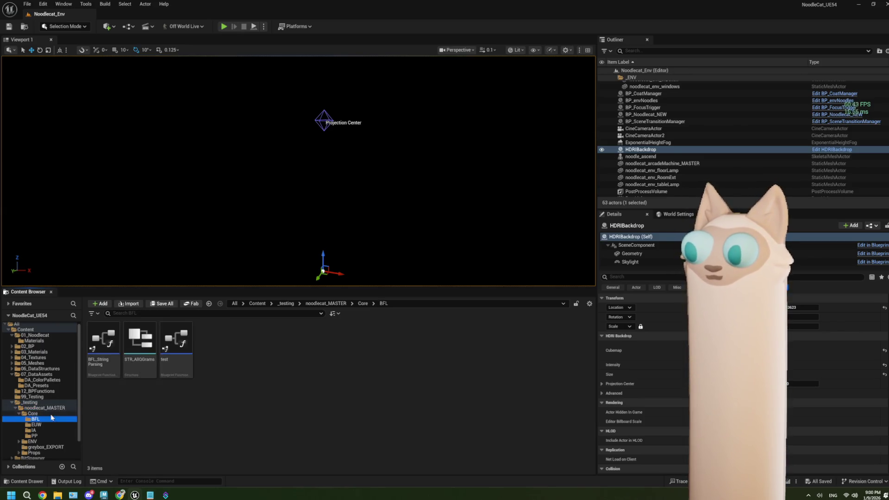
double_click(104, 340)
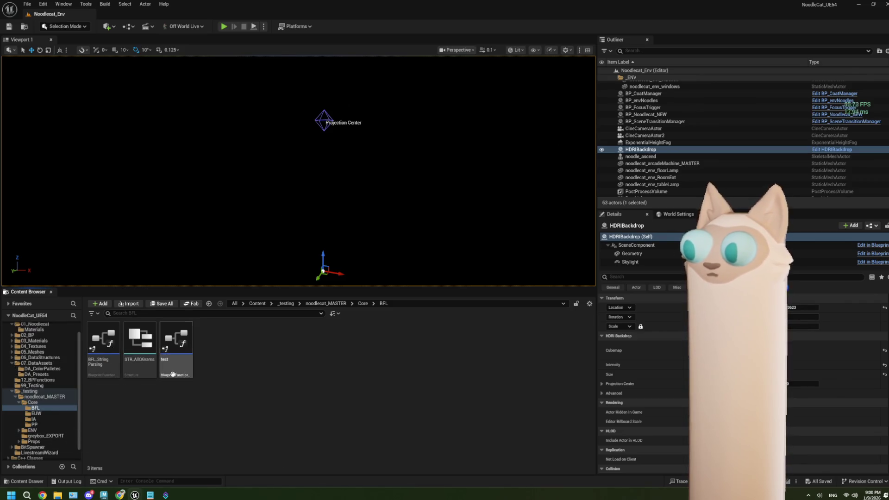
double_click(176, 342)
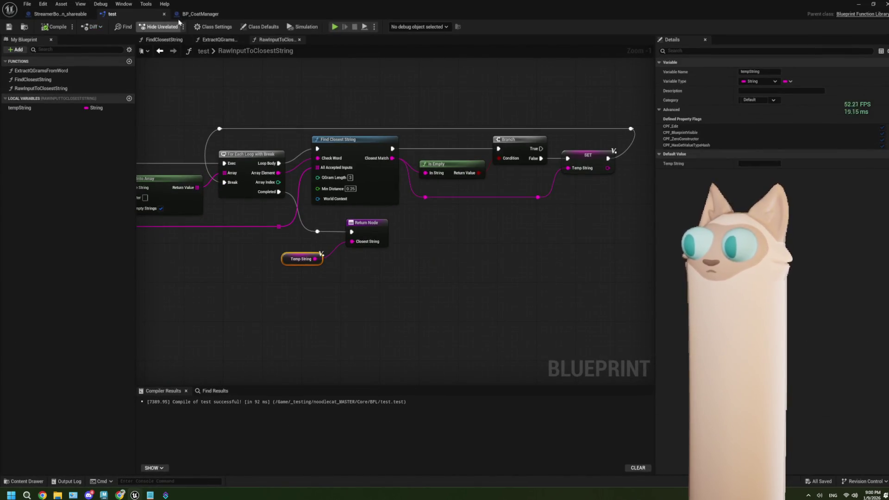
Delete the debug Print String in BP_CoatManager's event graph and open Get Prest Data Asset
left_click(204, 13)
scroll(268, 338, "up", 2)
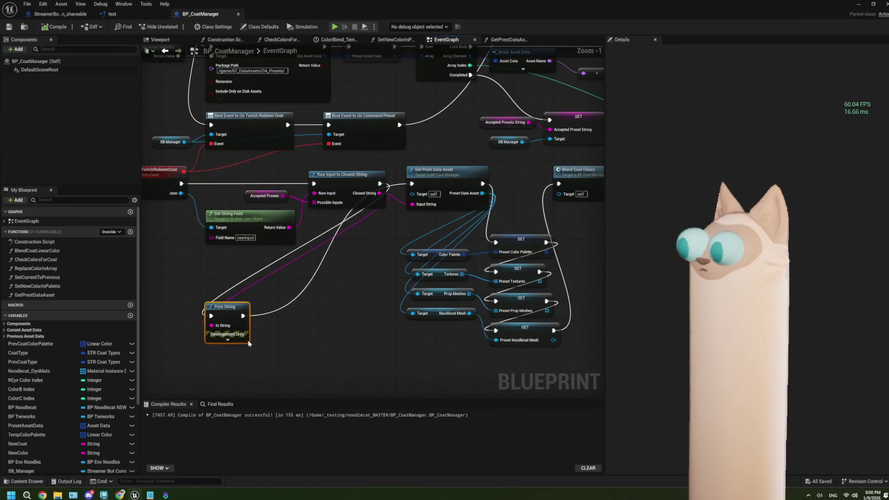
key("Delete")
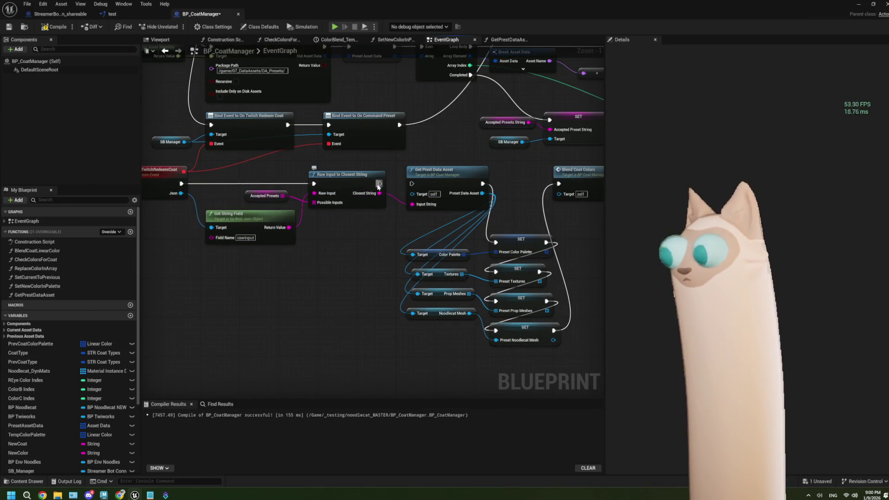
double_click(446, 196)
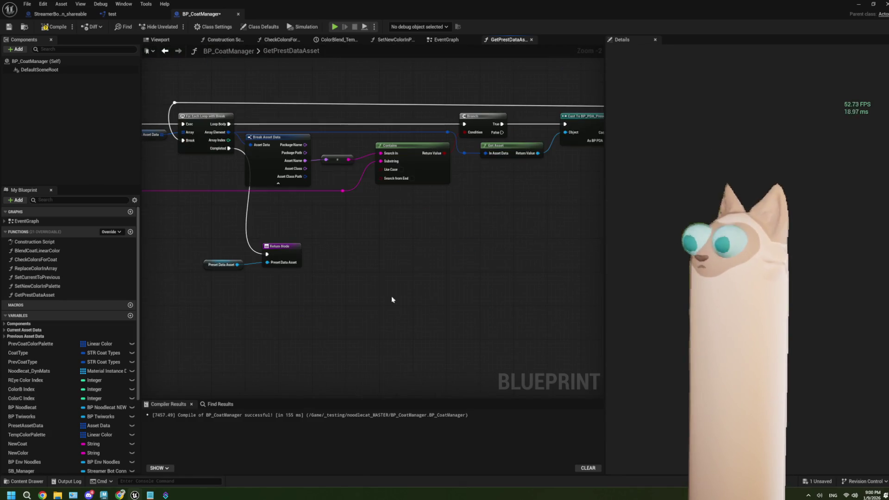
Move the GetPrestDataAsset entry node left and add an Is Empty node below it
left_click(289, 195)
mouse_move(288, 195)
left_mouse_down()
mouse_move(196, 190)
mouse_move(246, 220)
left_mouse_up()
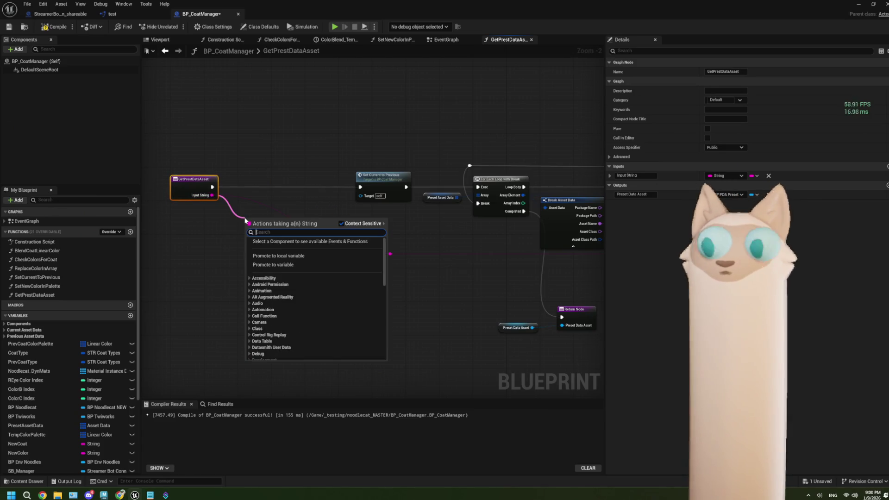
type("ise")
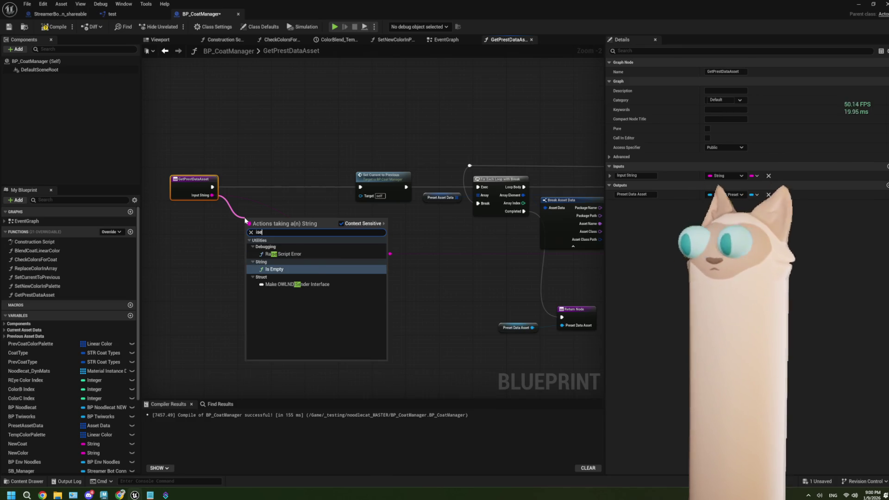
left_click(277, 269)
left_click_drag(271, 224, 233, 240)
left_click_drag(304, 277, 211, 263)
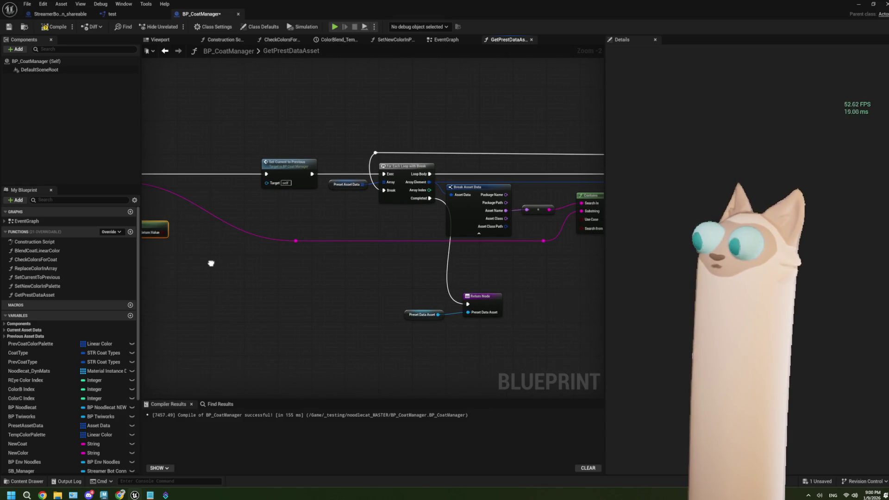
left_click_drag(461, 376, 356, 281)
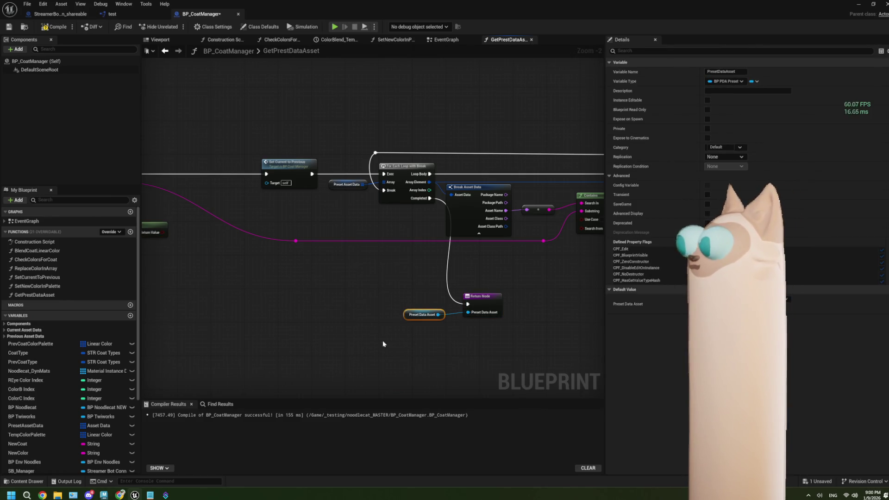
left_click_drag(298, 322, 345, 321)
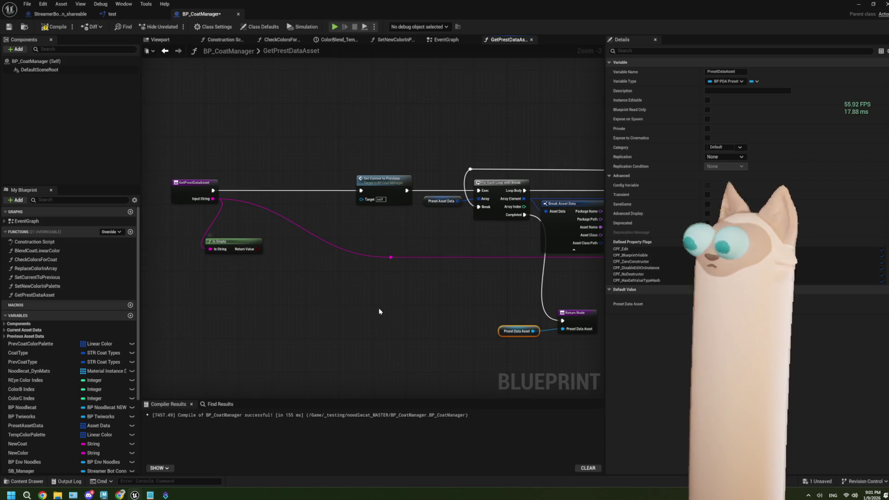
mouse_move(250, 245)
left_mouse_down()
mouse_move(248, 312)
mouse_move(280, 305)
left_mouse_up()
type("empt")
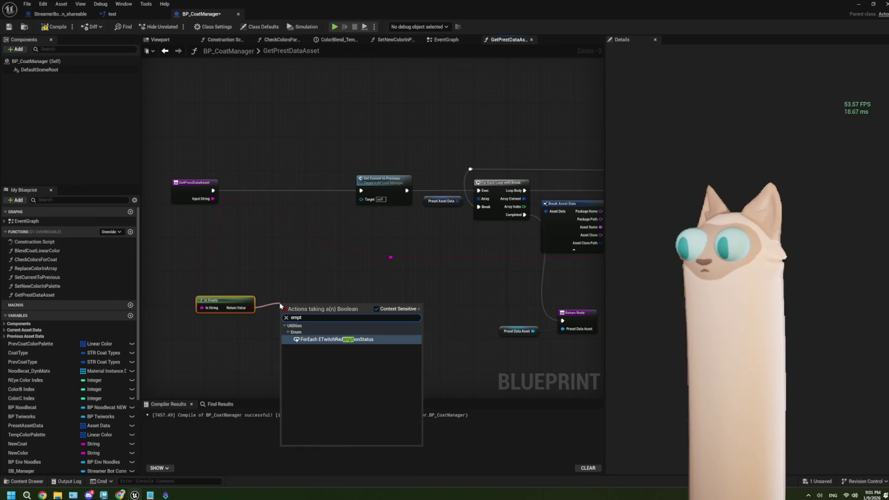
key("Escape")
Wire Input String into Is Empty, feeding a Branch whose True path goes to Return Node
left_click_drag(212, 199, 202, 308)
mouse_move(213, 190)
left_mouse_down()
mouse_move(254, 204)
mouse_move(270, 187)
mouse_move(496, 319)
mouse_move(562, 320)
left_mouse_up()
mouse_move(242, 306)
left_mouse_down()
mouse_move(230, 290)
mouse_move(241, 296)
mouse_move(251, 204)
left_mouse_up()
left_click_drag(260, 185, 313, 184)
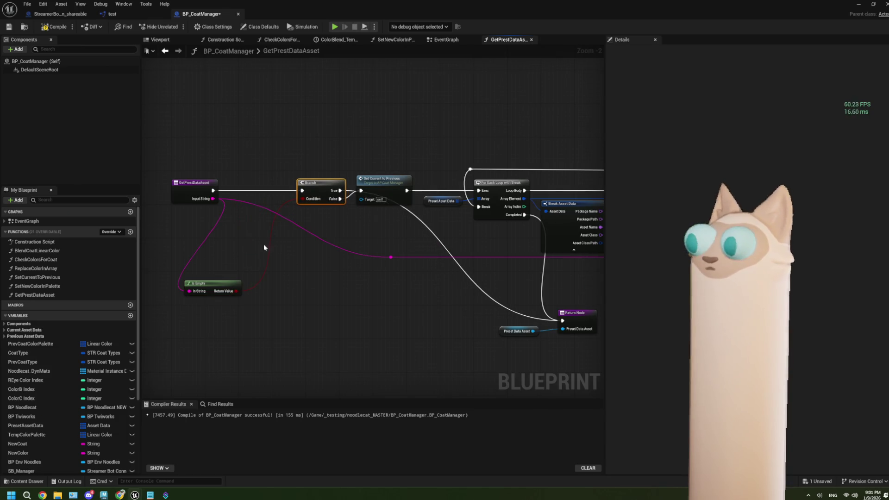
left_click_drag(227, 287, 269, 208)
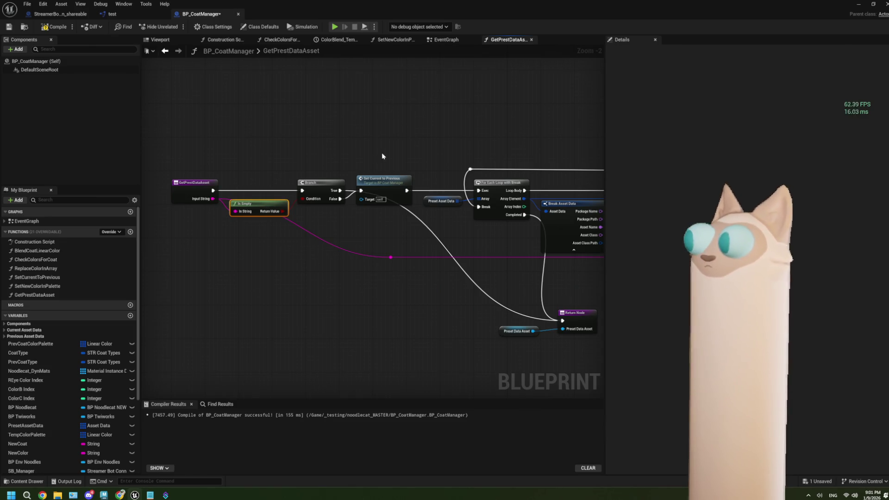
Compile and save BP_CoatManager from the event graph
left_click(447, 40)
left_click(54, 26)
left_click(9, 27)
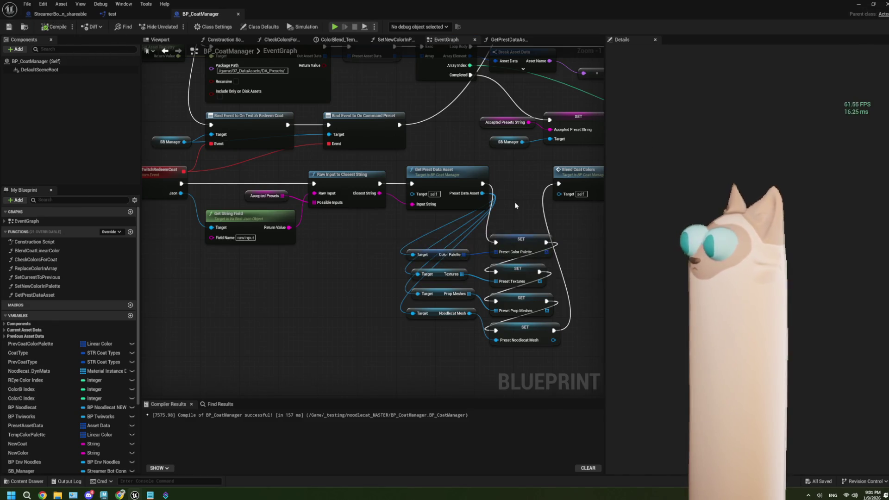
left_click_drag(468, 250, 337, 242)
Playtest the level, stop it, close the Accessed None message log, and open the test library
left_click_drag(565, 277, 488, 276)
left_click(859, 4)
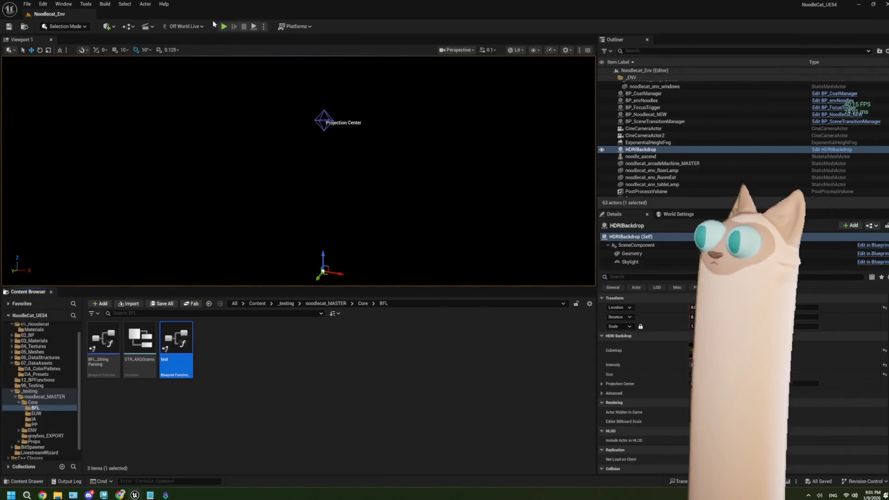
left_click(224, 27)
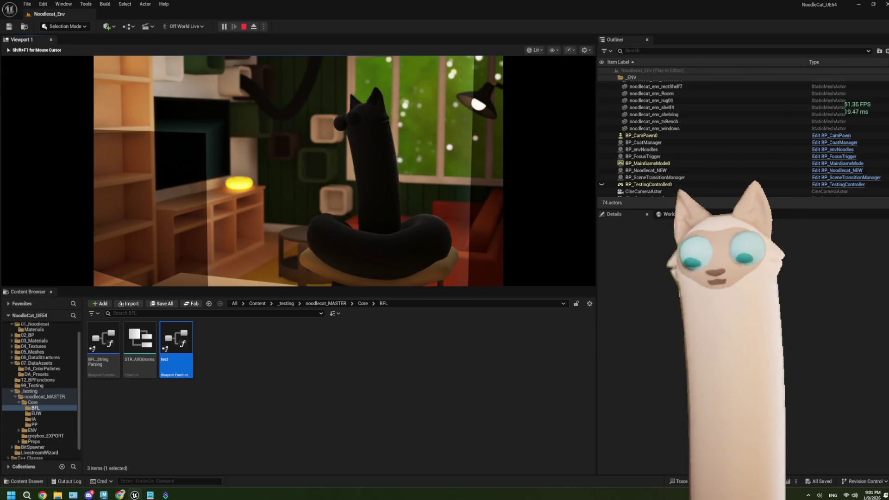
key("Escape")
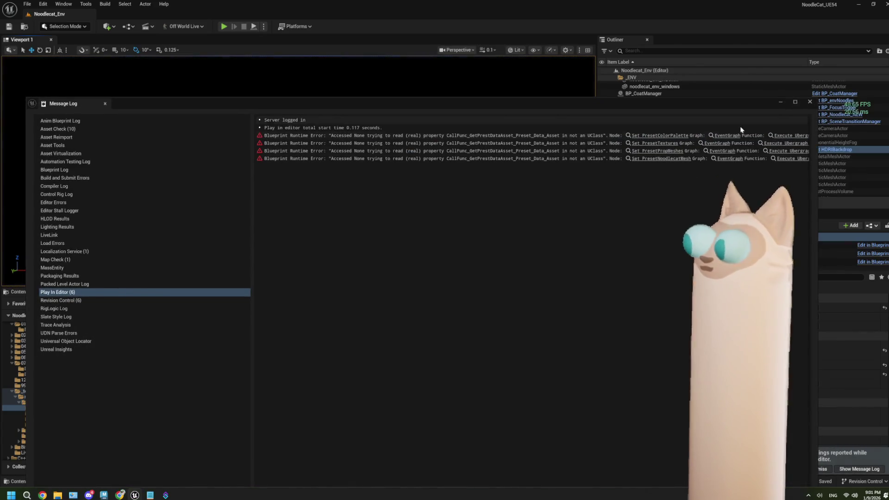
left_click(810, 100)
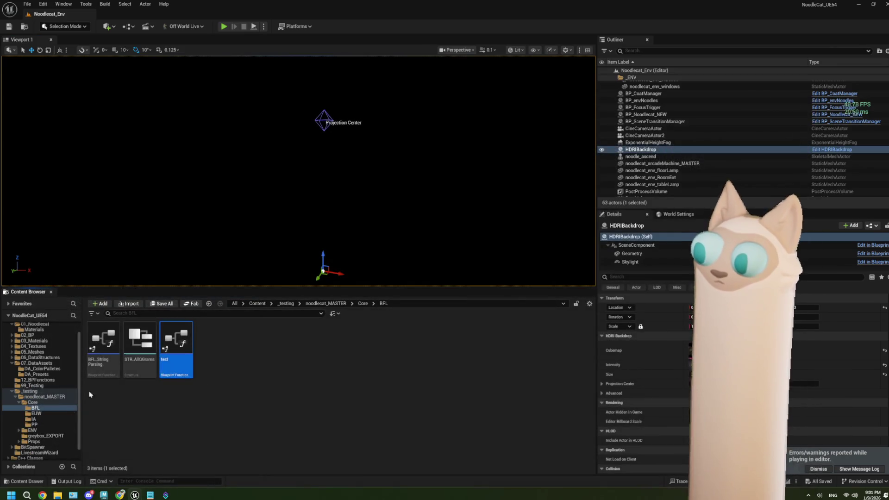
double_click(171, 358)
Check the Preset Data Asset default value in GetPrestDataAsset, then compile, save and close BP_CoatManager
left_click_drag(264, 286, 390, 285)
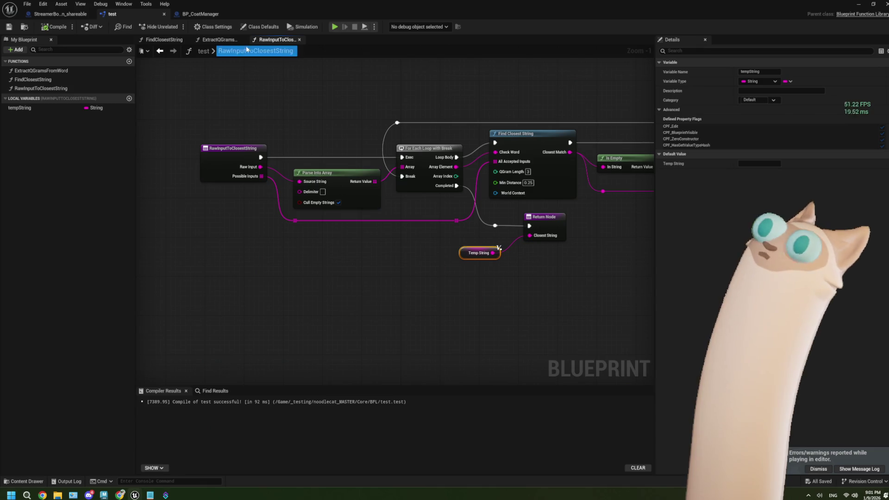
left_click(201, 14)
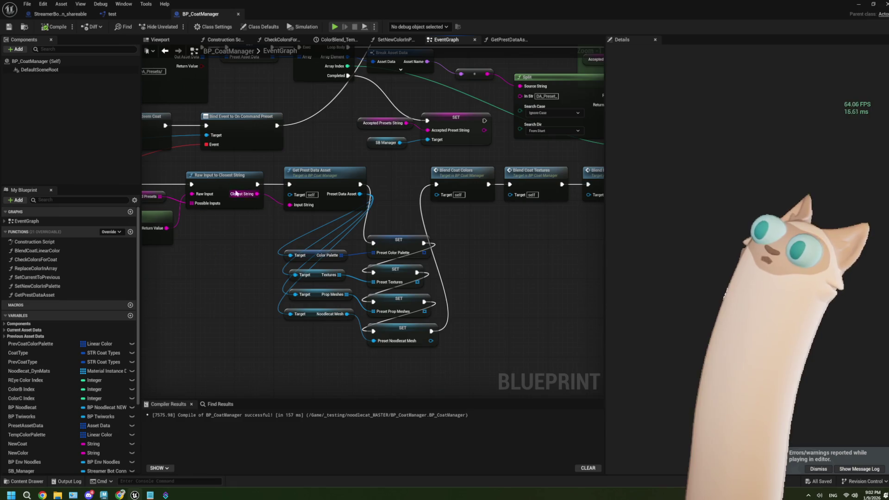
double_click(331, 187)
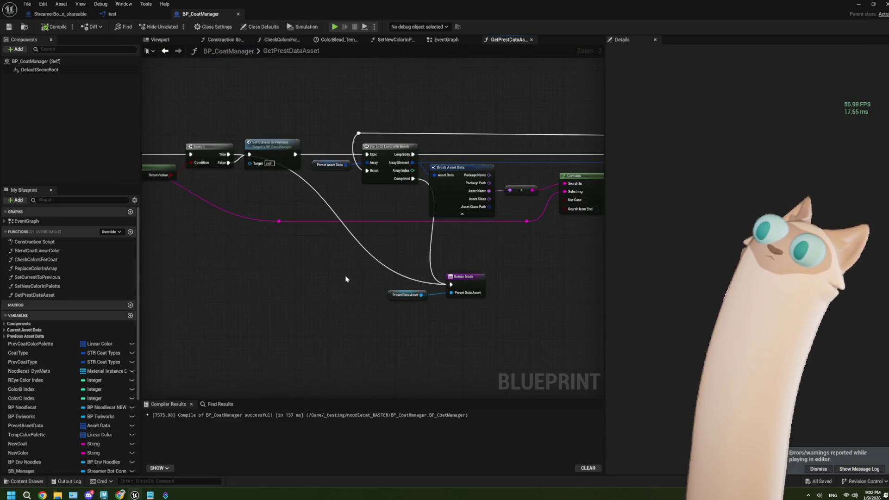
left_click(405, 295)
left_click(715, 305)
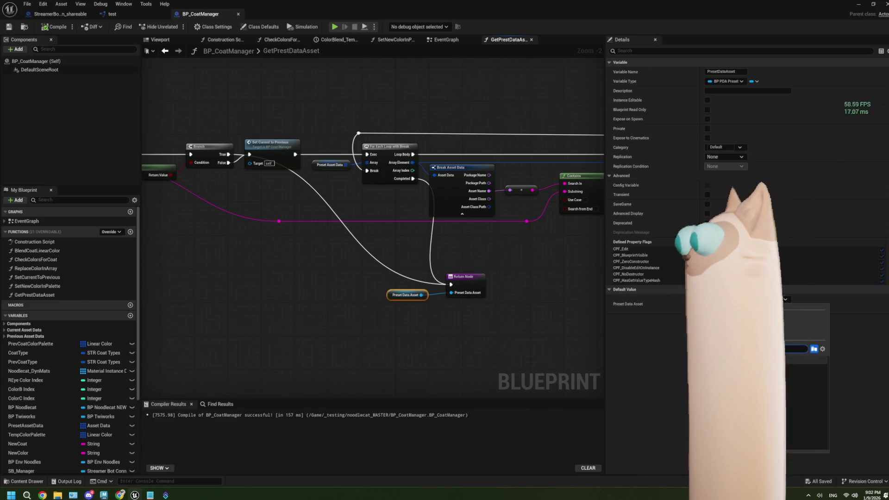
left_click(54, 26)
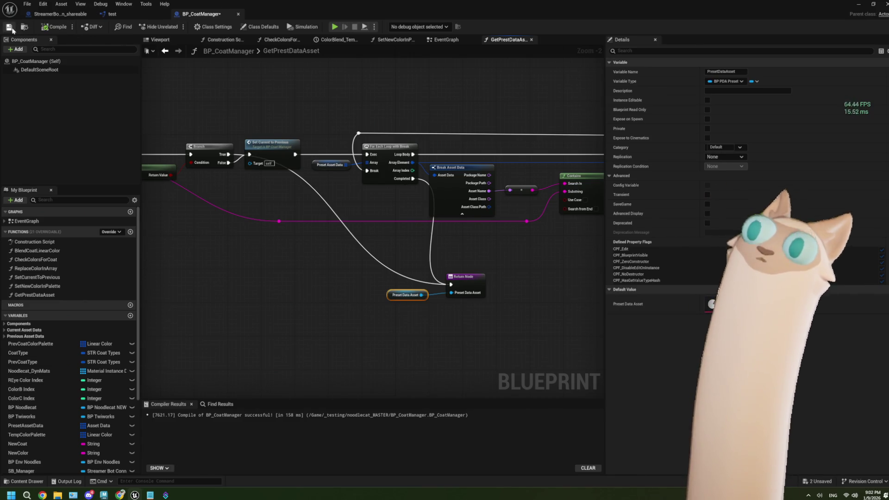
left_click(9, 26)
left_click(885, 4)
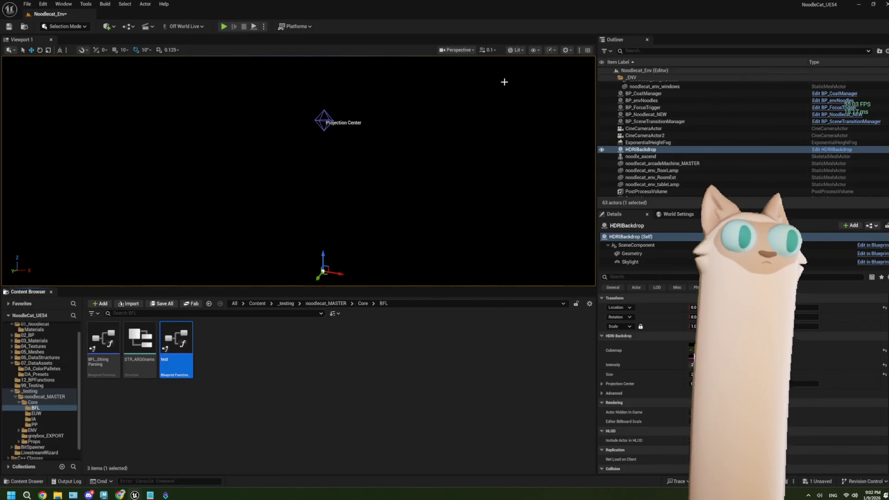
Play Noodlecat_Env and watch the cat turn pink-striped, then stop the session
left_click(224, 26)
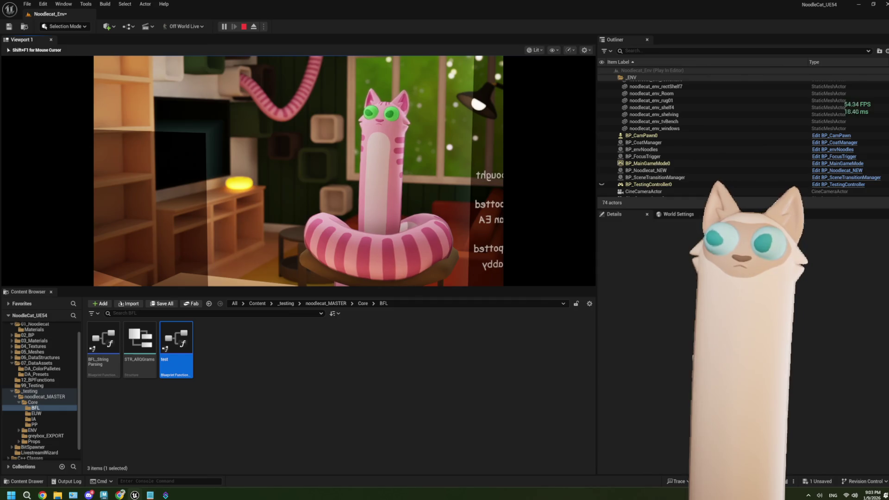
key("Escape")
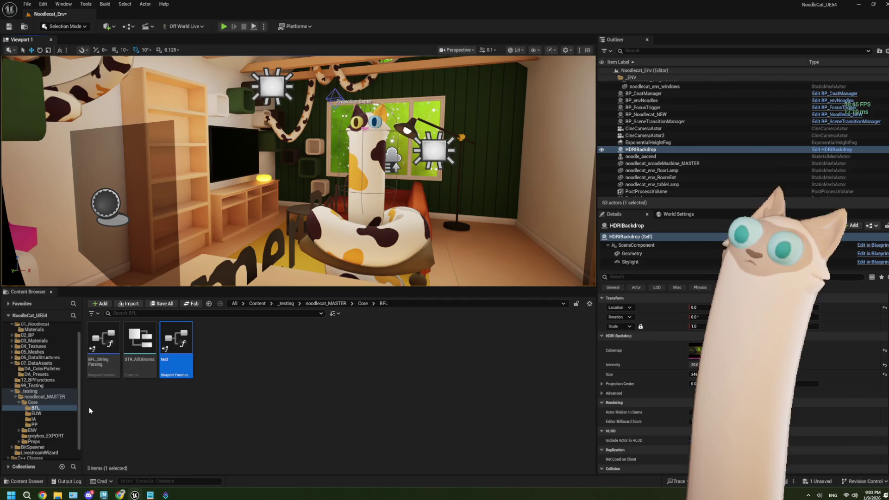
Open BP_CoatManager from the Core folder and inspect the Contains, Cast and final SET nodes
left_click(33, 402)
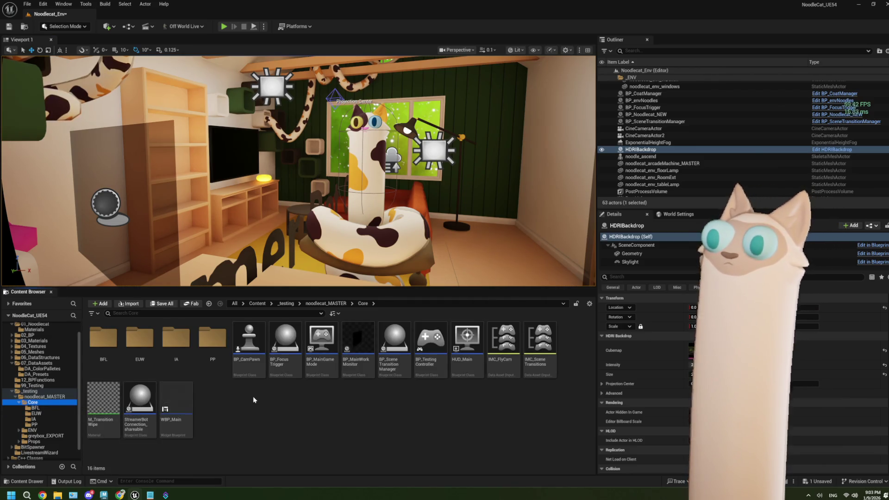
double_click(138, 408)
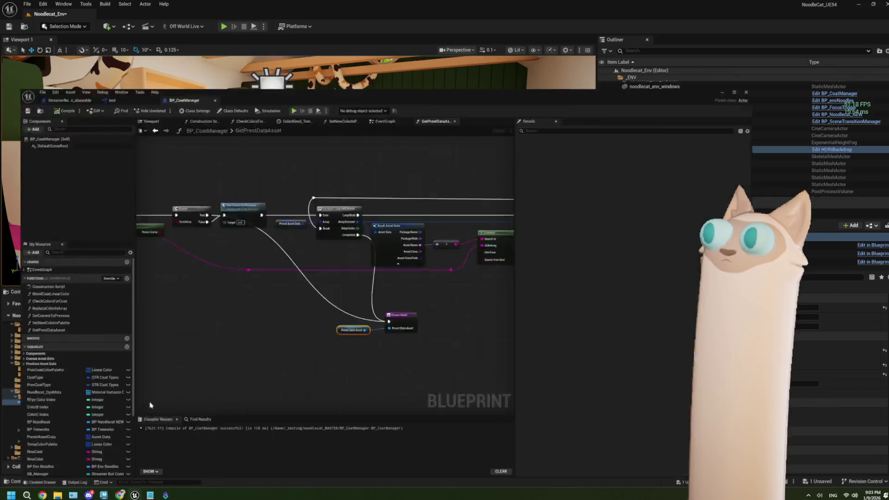
left_click(204, 14)
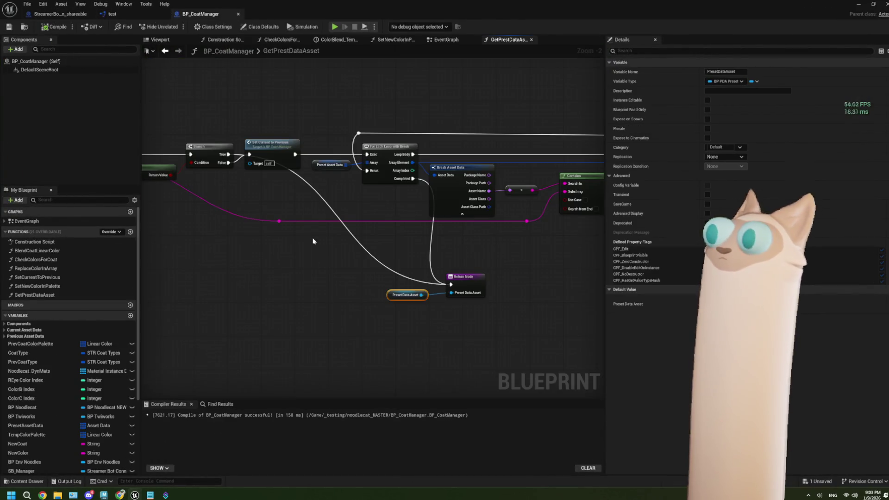
scroll(277, 271, "down", 1)
scroll(334, 273, "up", 1)
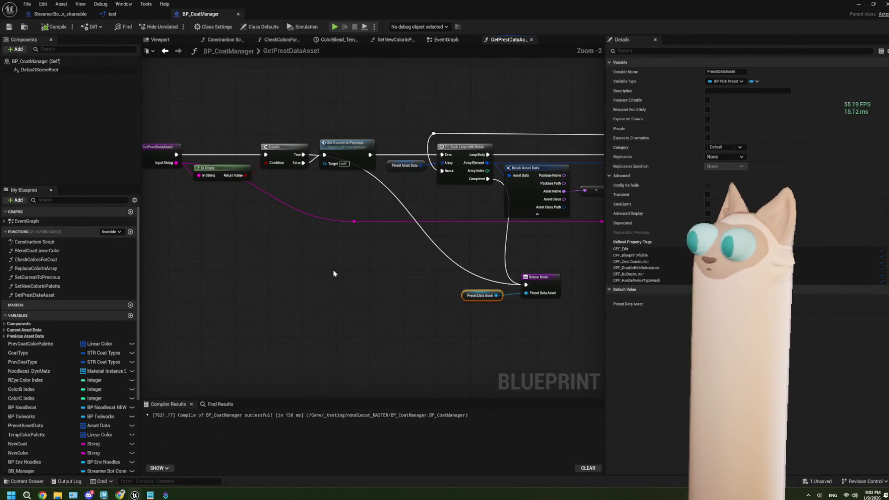
left_click_drag(394, 287, 269, 268)
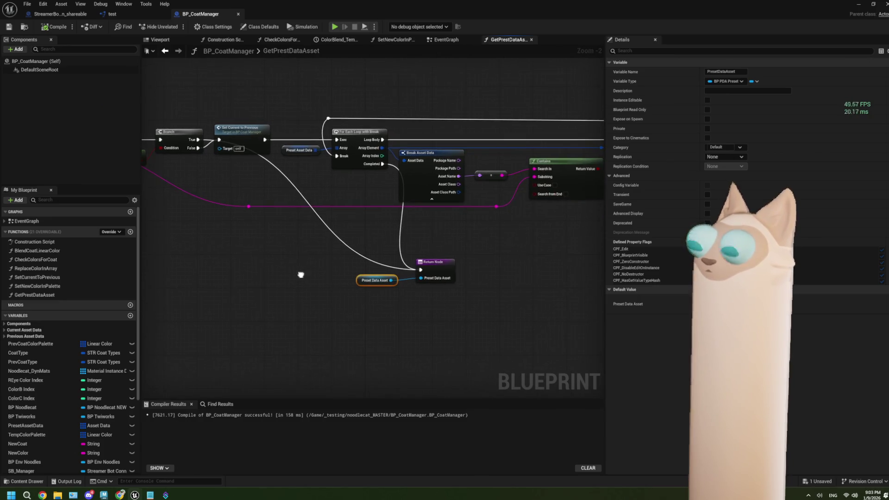
left_click_drag(447, 299, 340, 288)
left_click_drag(401, 289, 363, 294)
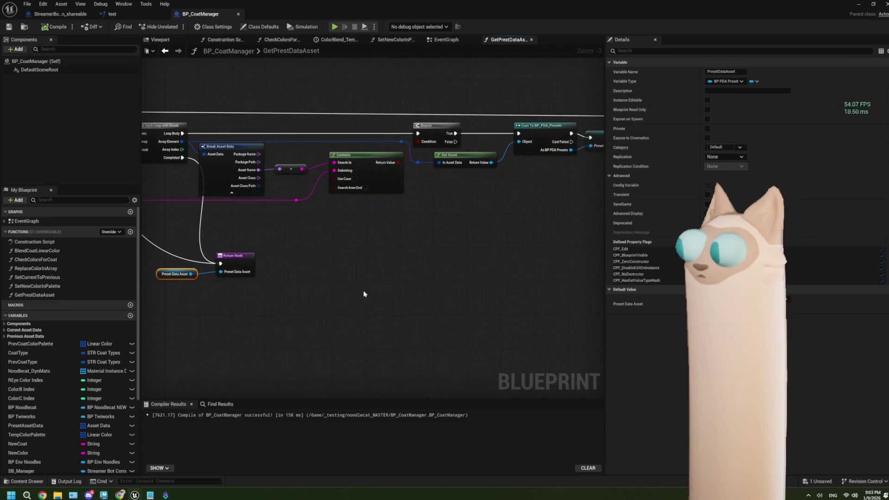
mouse_move(453, 272)
left_mouse_down()
mouse_move(377, 278)
mouse_move(448, 273)
left_mouse_up()
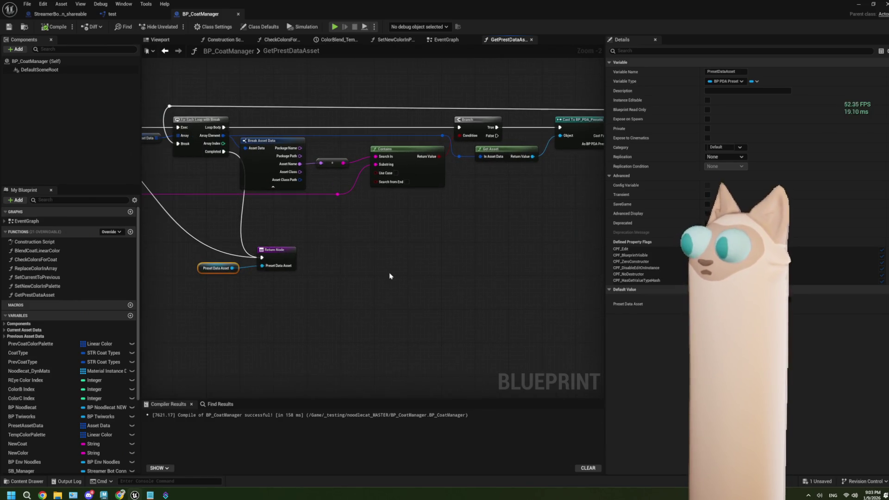
From the EventGraph, open Get Preset Data Asset, then the SetCurrentToPrevious function graph
left_click(444, 42)
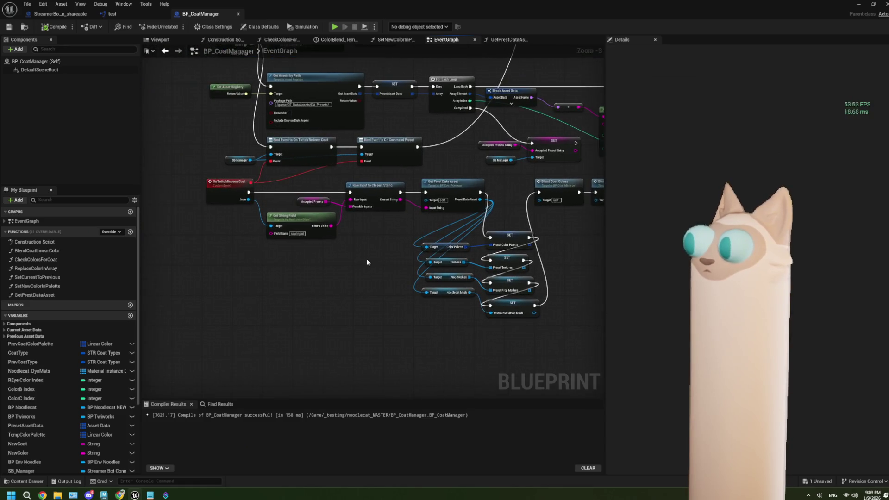
left_click_drag(366, 259, 275, 269)
scroll(312, 260, "up", 1)
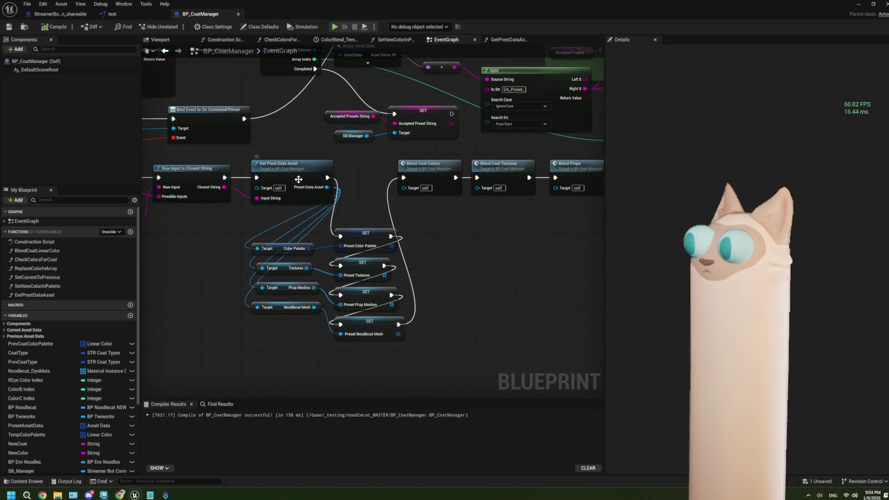
double_click(296, 177)
double_click(239, 145)
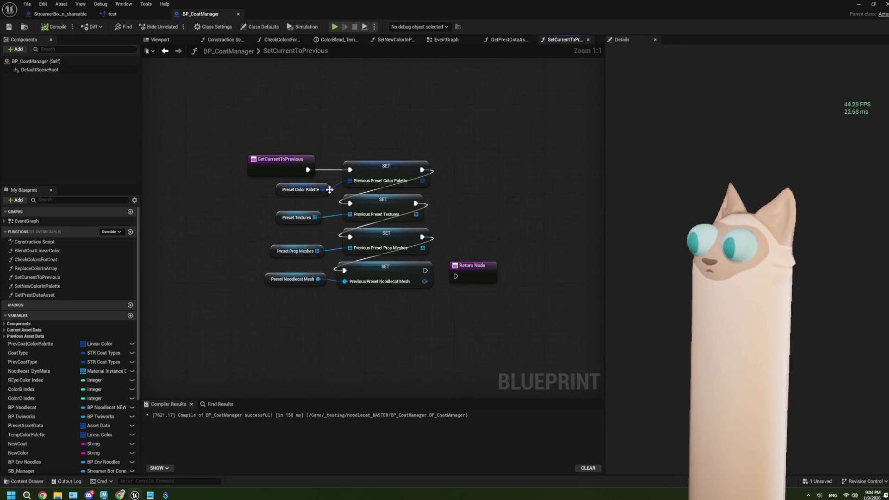
Link the last SET to the Return Node, compile and save, then undo the link
left_click_drag(426, 270, 456, 277)
left_click(55, 26)
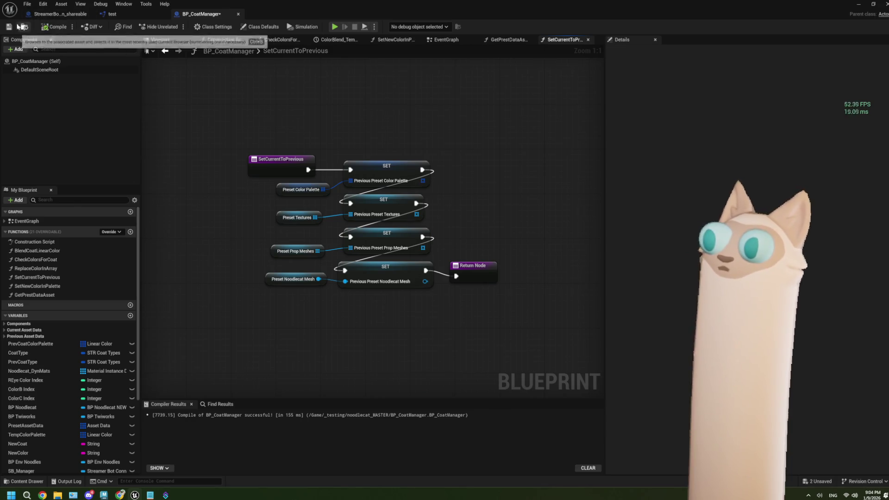
key("ctrl+s")
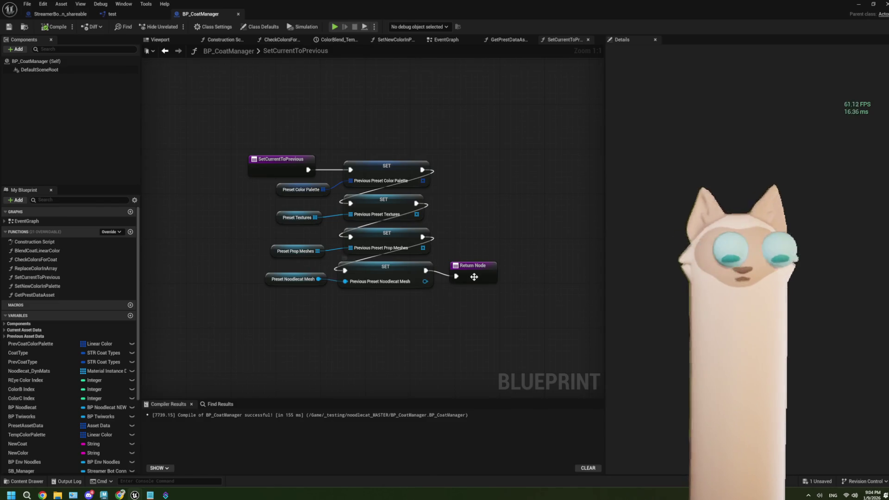
key("ctrl+z")
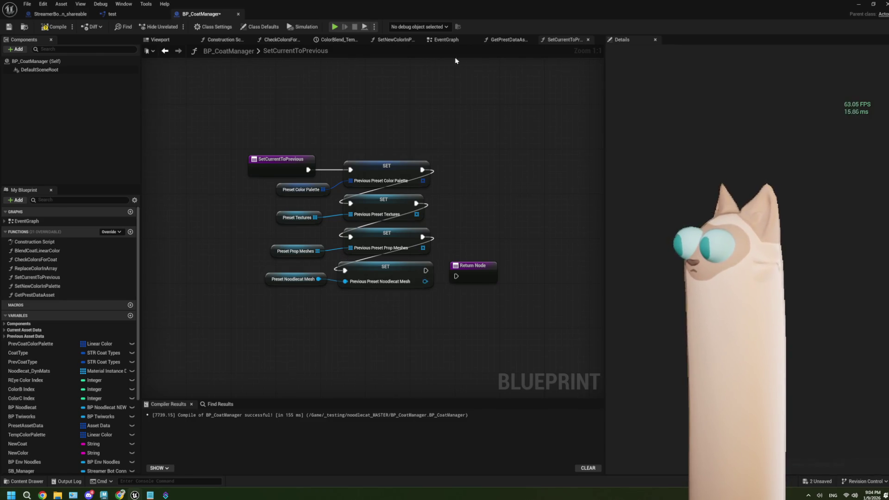
left_click(446, 40)
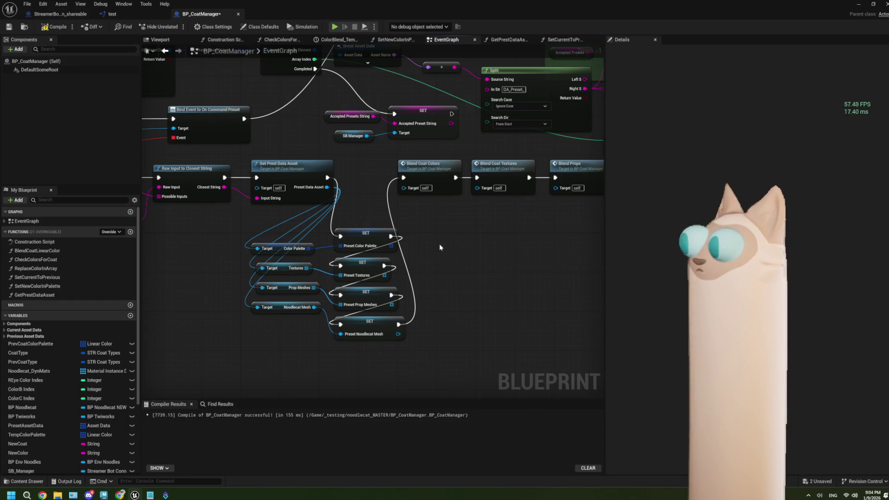
scroll(452, 255, "down", 3)
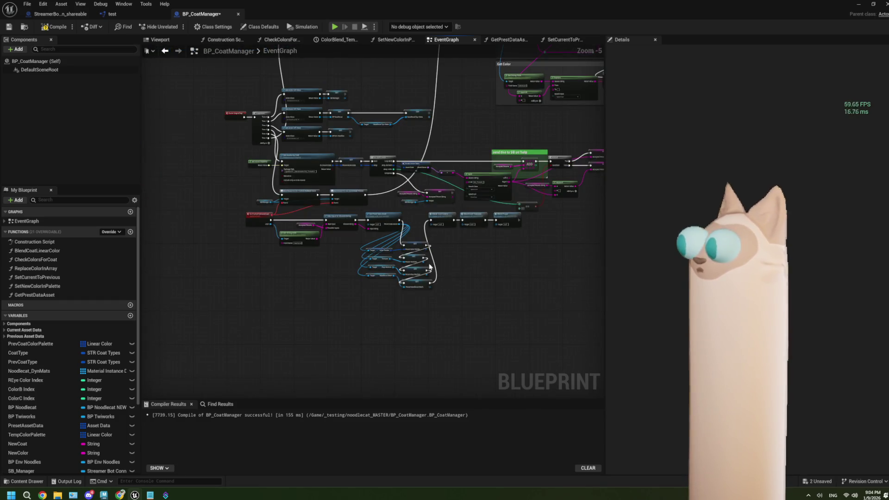
scroll(353, 183, "up", 2)
double_click(367, 189)
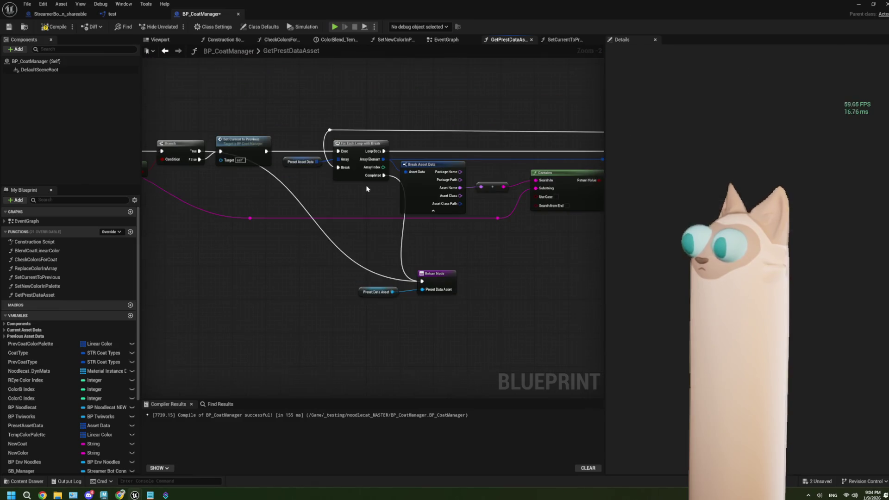
scroll(366, 189, "down", 1)
mouse_move(366, 189)
left_mouse_down()
mouse_move(431, 232)
mouse_move(383, 232)
mouse_move(455, 232)
mouse_move(375, 241)
left_mouse_up()
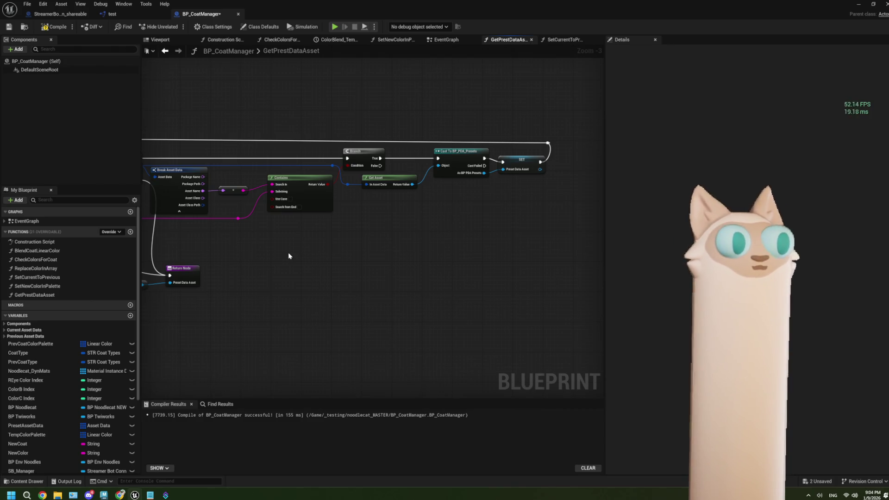
mouse_move(288, 252)
left_mouse_down()
mouse_move(271, 254)
mouse_move(461, 241)
left_mouse_up()
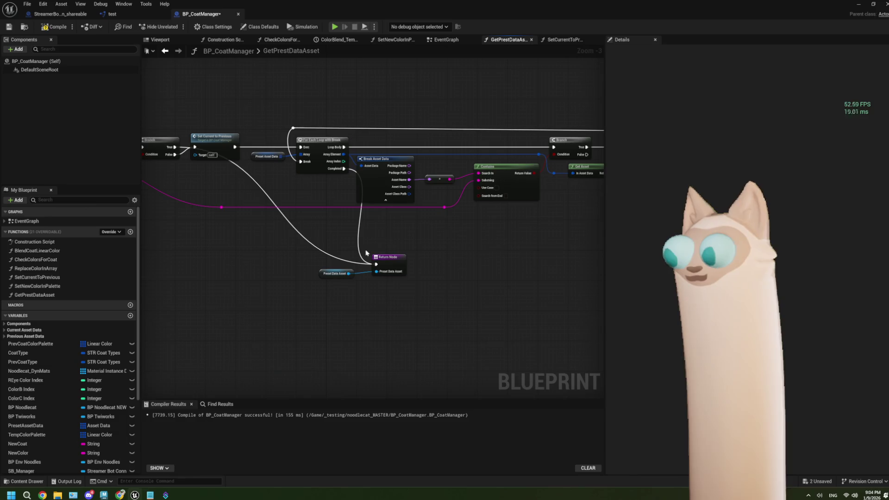
left_click_drag(240, 218, 312, 240)
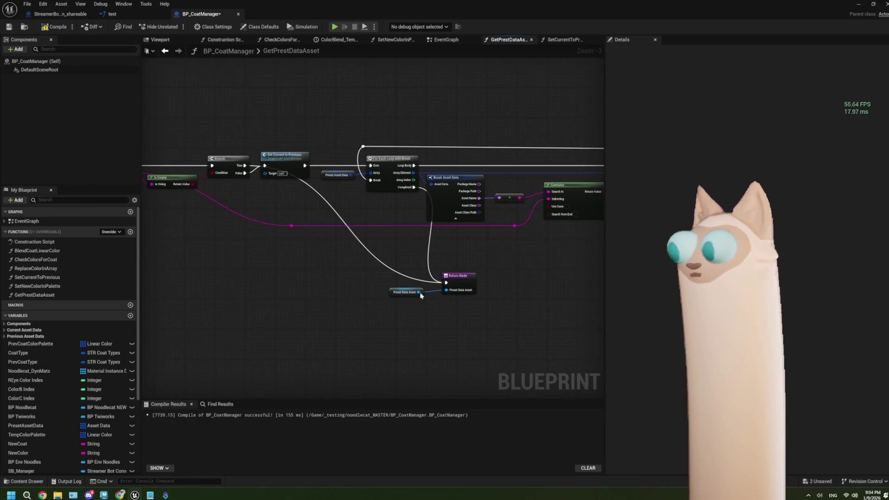
left_click_drag(476, 325, 361, 314)
left_click_drag(562, 267, 404, 270)
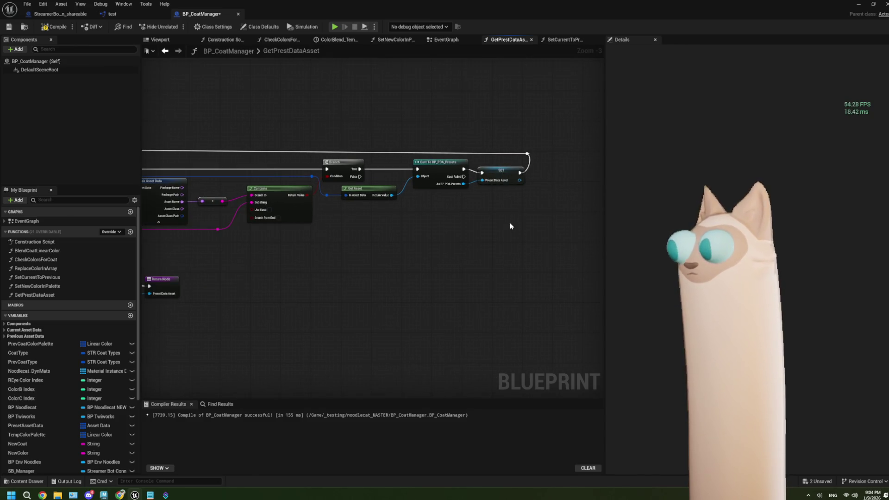
left_click_drag(509, 224, 501, 182)
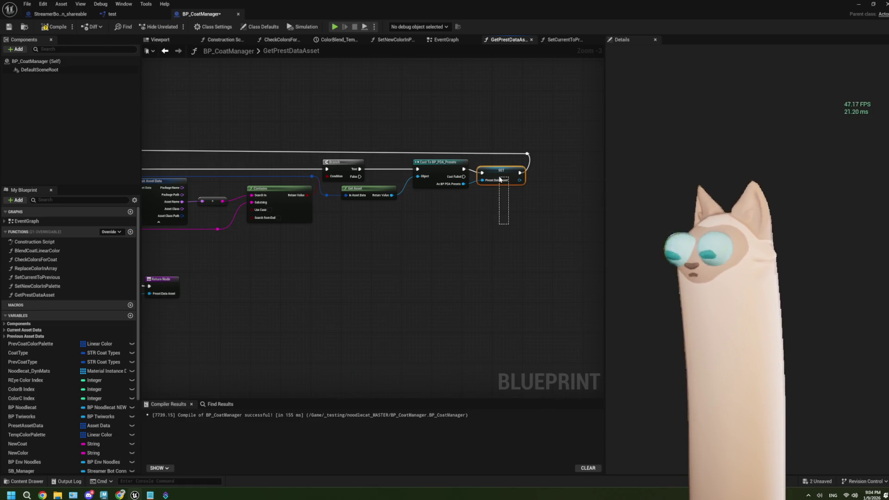
scroll(460, 254, "down", 1)
scroll(259, 328, "down", 1)
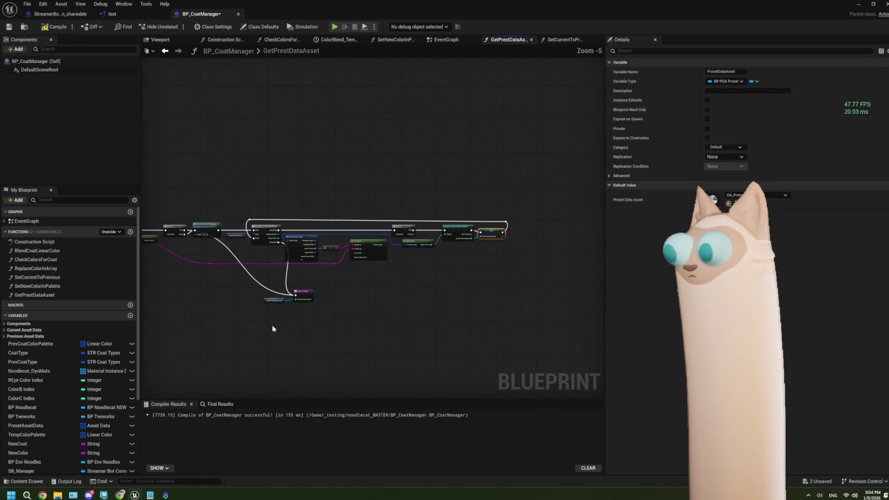
scroll(272, 328, "up", 3)
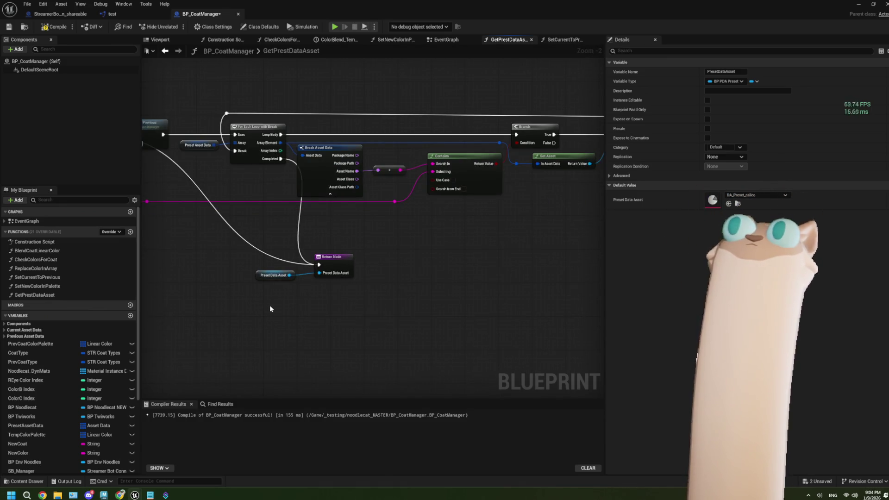
scroll(350, 302, "down", 1)
scroll(353, 293, "down", 1)
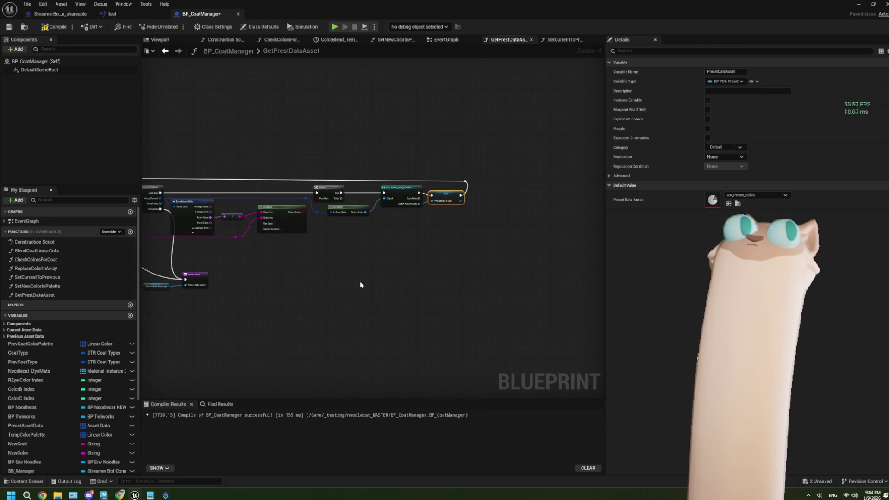
left_click(439, 41)
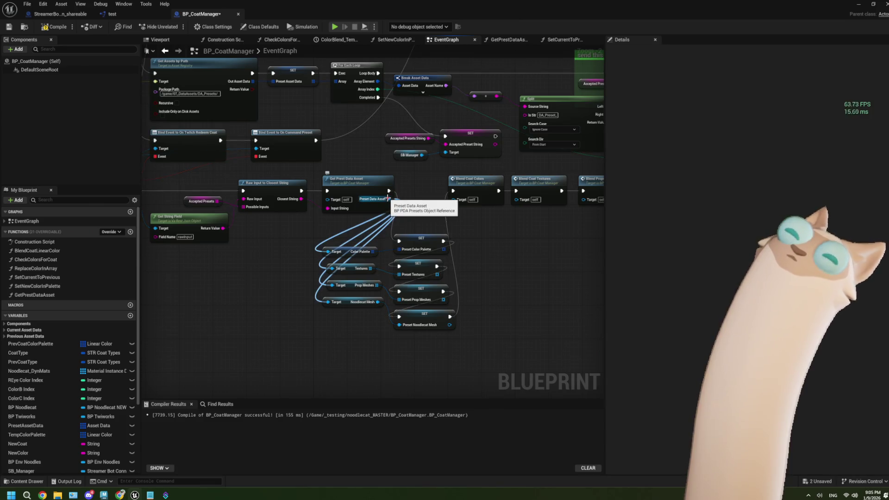
Deselect the preset setter nodes in the EventGraph and open the Get Prest Data Asset function
mouse_move(441, 363)
left_mouse_down()
mouse_move(412, 347)
mouse_move(291, 222)
left_mouse_up()
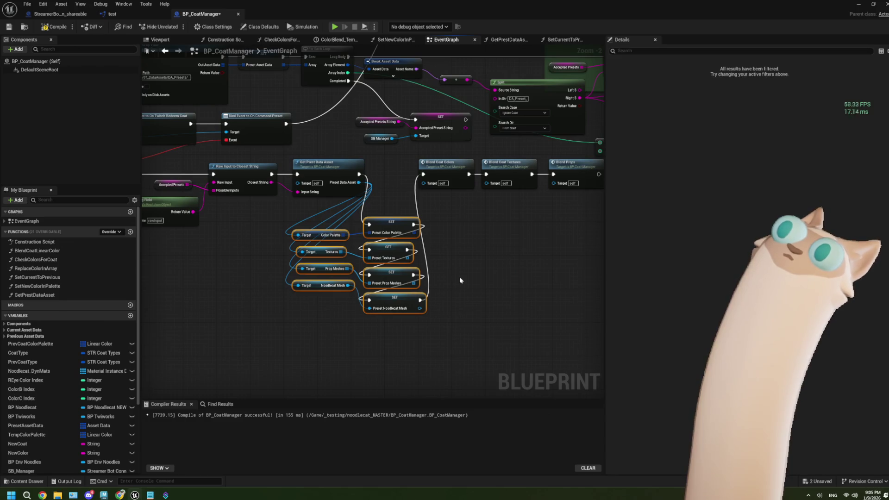
scroll(459, 276, "down", 1)
scroll(459, 280, "down", 1)
scroll(381, 276, "up", 3)
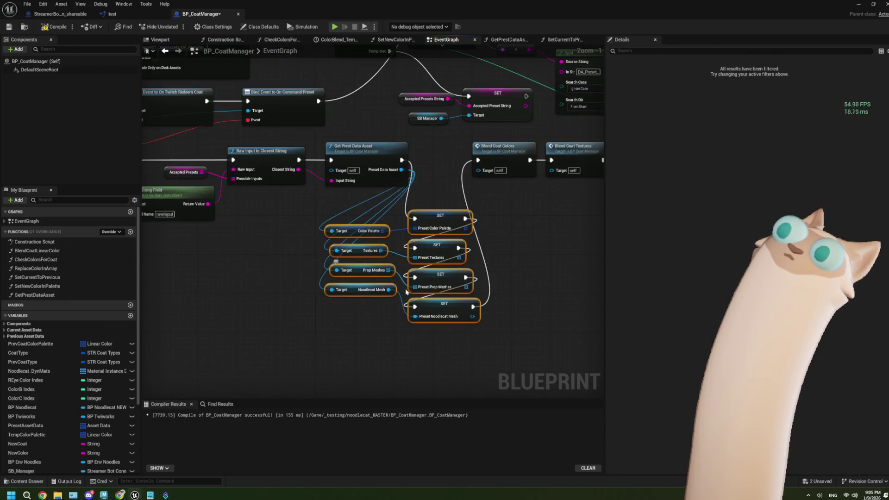
left_click_drag(441, 346, 364, 223)
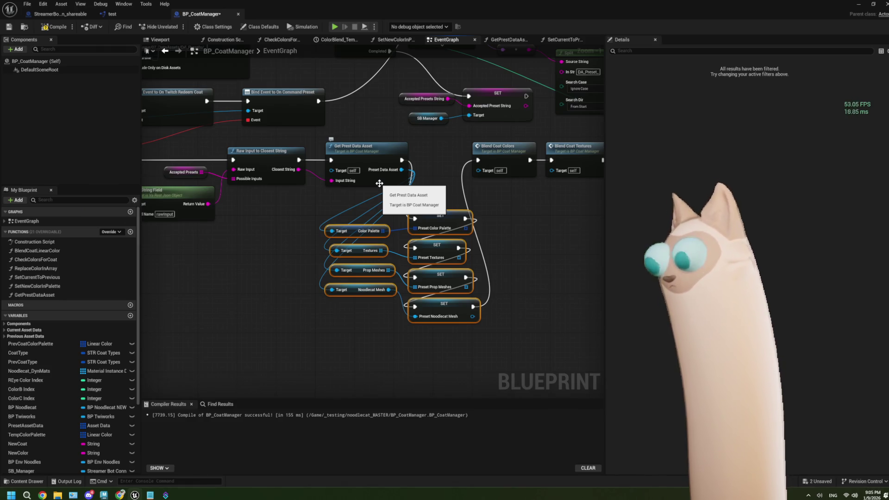
double_click(379, 183)
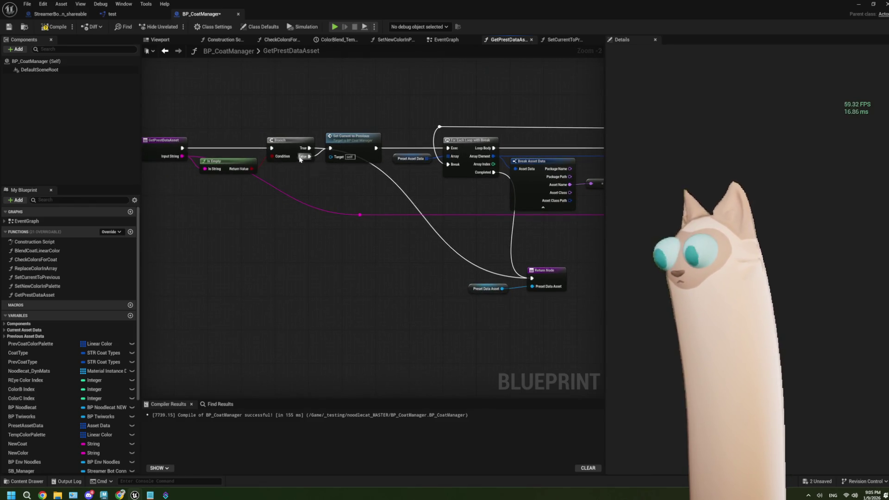
Find the old Is Empty node beside the Branch and delete it
left_click_drag(366, 277, 127, 263)
left_click_drag(442, 274, 349, 272)
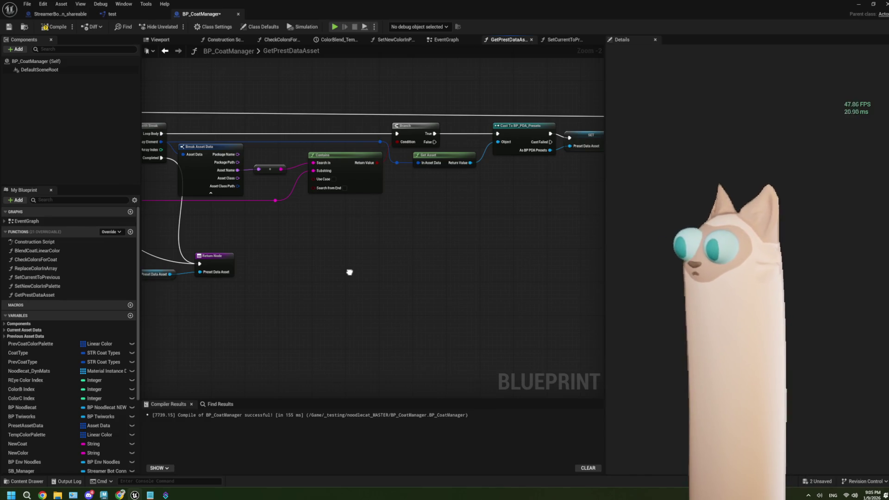
left_click_drag(350, 272, 551, 277)
left_click(200, 144)
left_click_drag(315, 167, 217, 152)
mouse_move(204, 209)
left_mouse_down()
mouse_move(294, 232)
mouse_move(311, 246)
left_mouse_up()
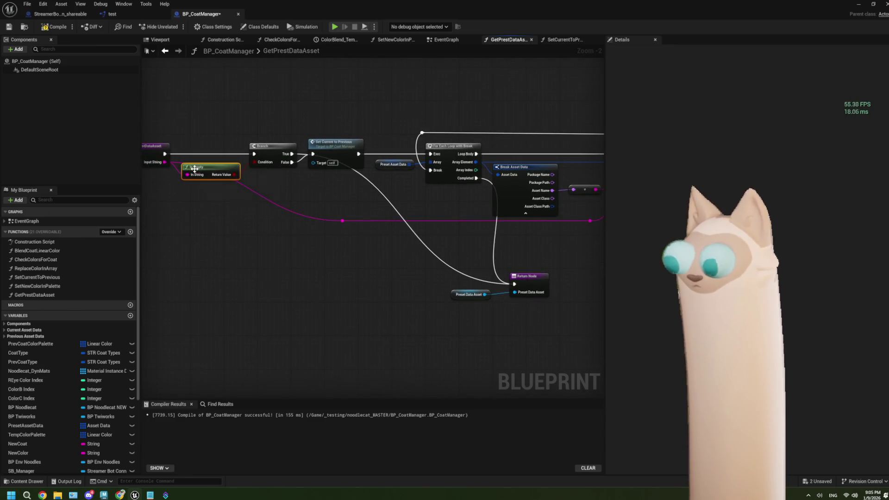
key("Delete")
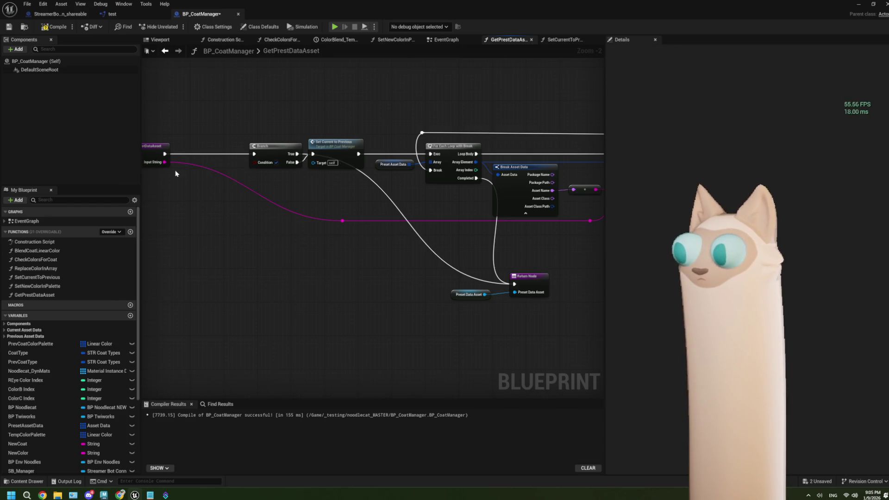
Add a new Is Empty node from Input String and wire it to the Branch condition
left_click_drag(165, 162, 177, 197)
type("Is not")
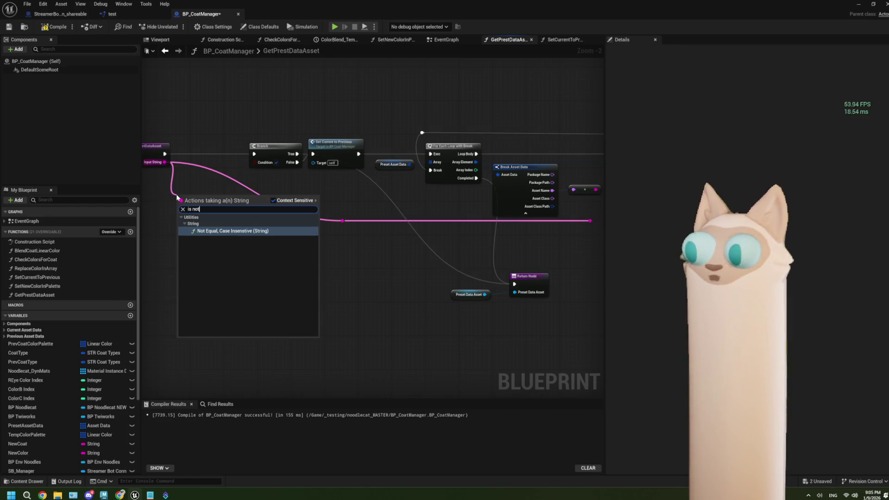
key("BackSpace")
key("BackSpace")
key("BackSpace")
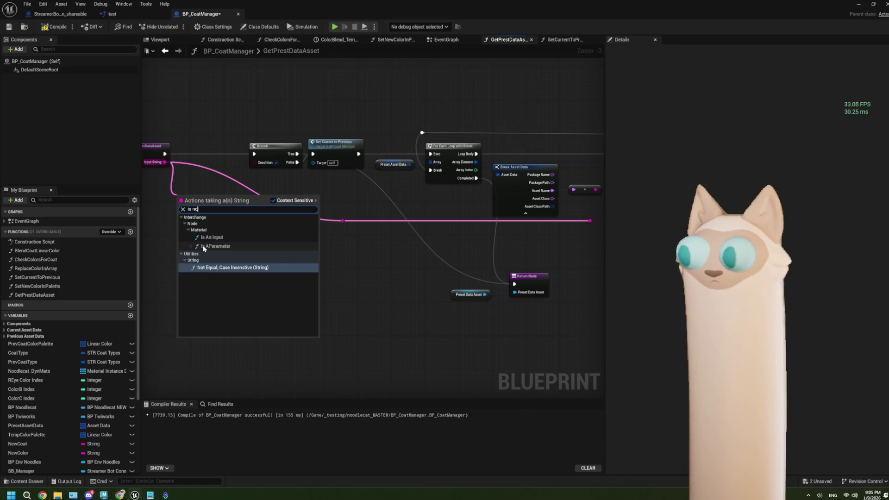
type("emp")
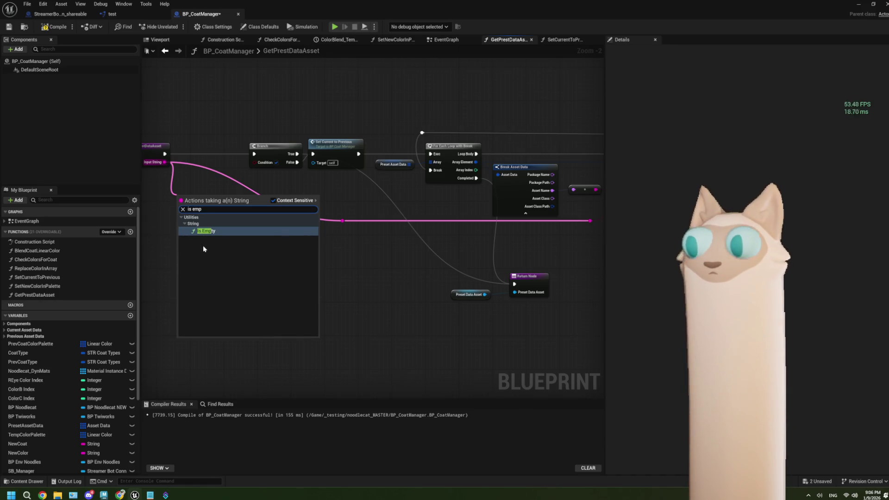
left_click(212, 231)
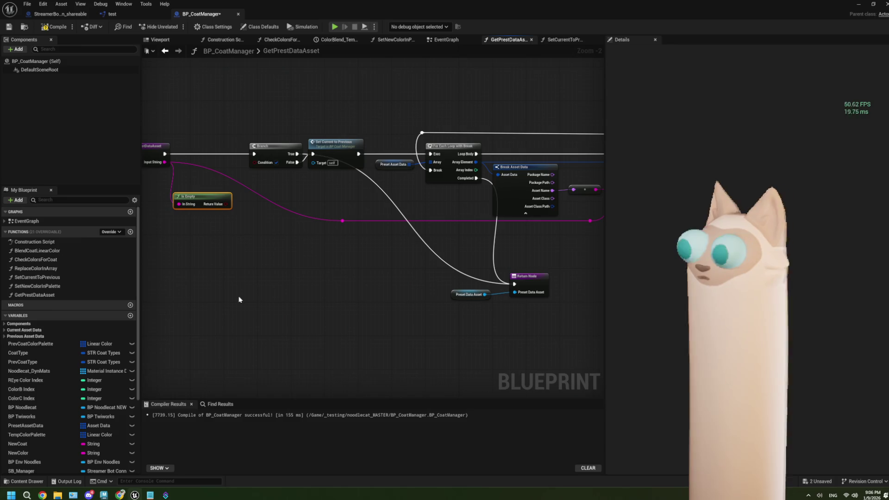
mouse_move(226, 205)
left_mouse_down()
mouse_move(259, 167)
mouse_move(212, 189)
mouse_move(215, 180)
left_mouse_up()
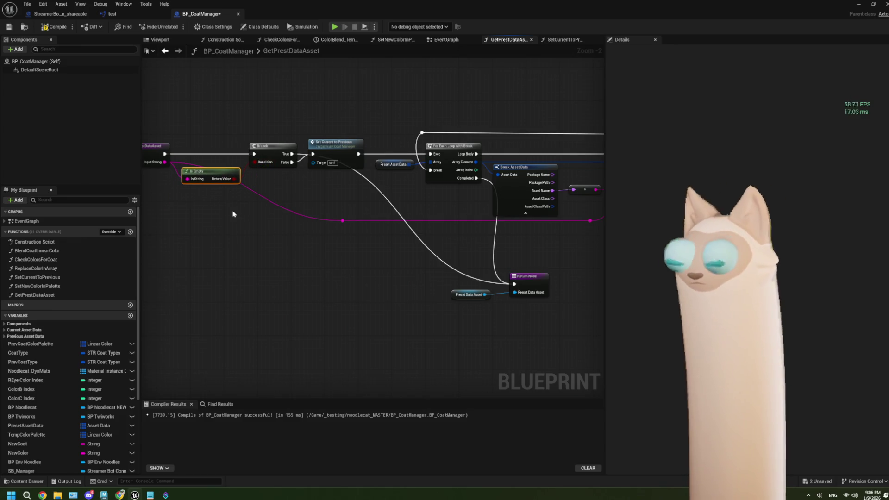
Attach a NOT Boolean node to the Is Empty result, removing a mistakenly added not-equal node
left_click(528, 284)
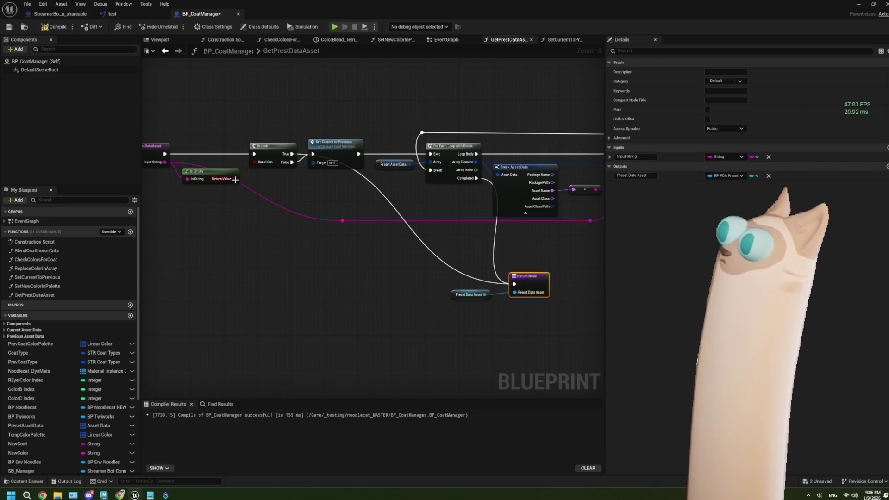
left_click_drag(233, 179, 287, 267)
type("not")
key("Return")
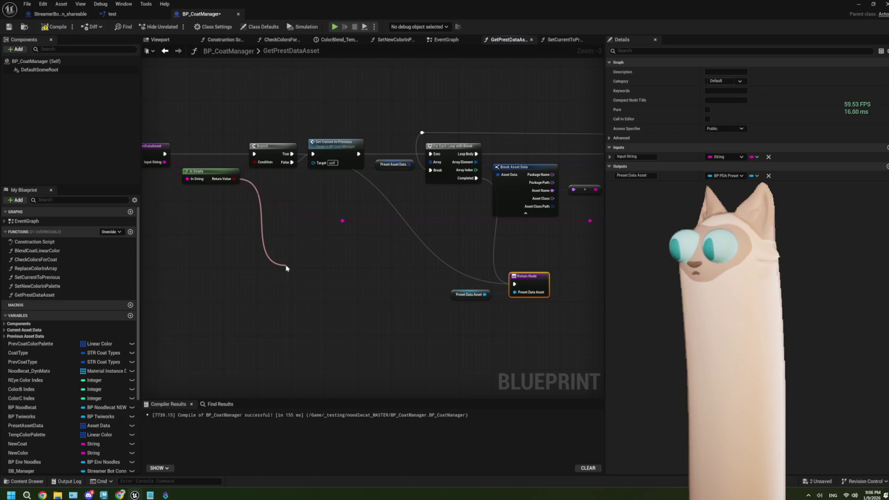
key("Delete")
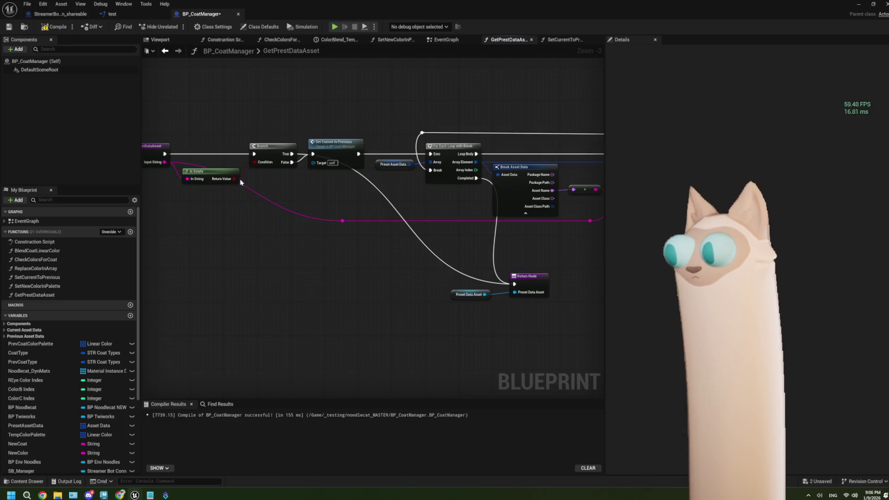
left_click_drag(234, 179, 321, 303)
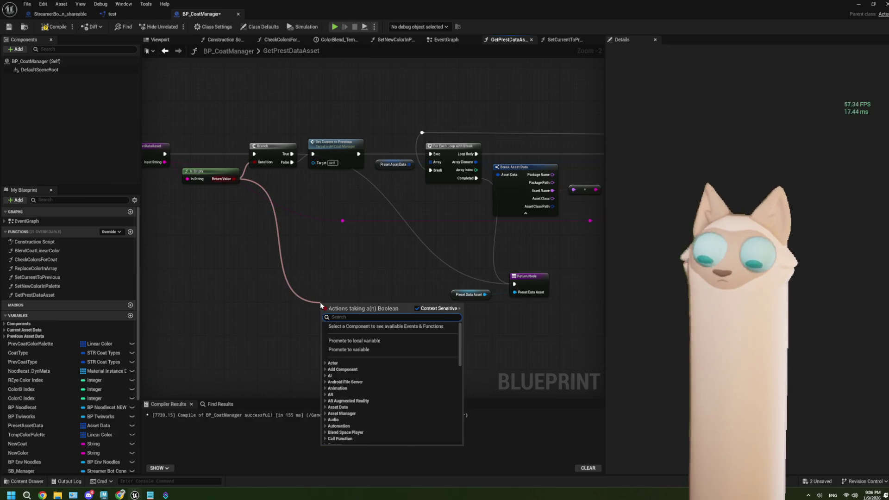
type("not")
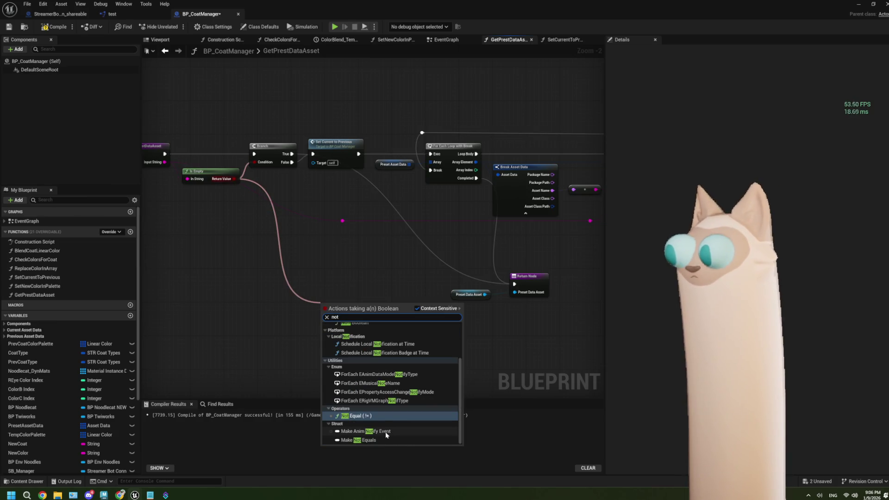
scroll(382, 426, "up", 3)
left_click(362, 376)
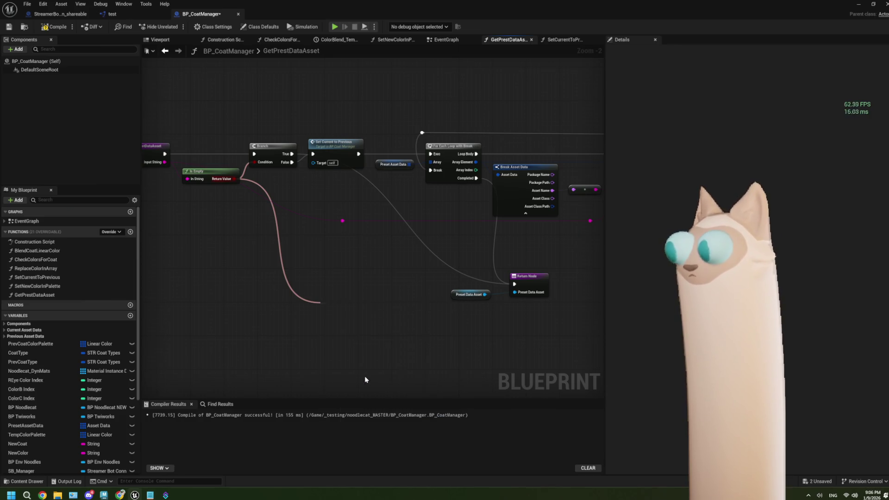
scroll(434, 354, "up", 2)
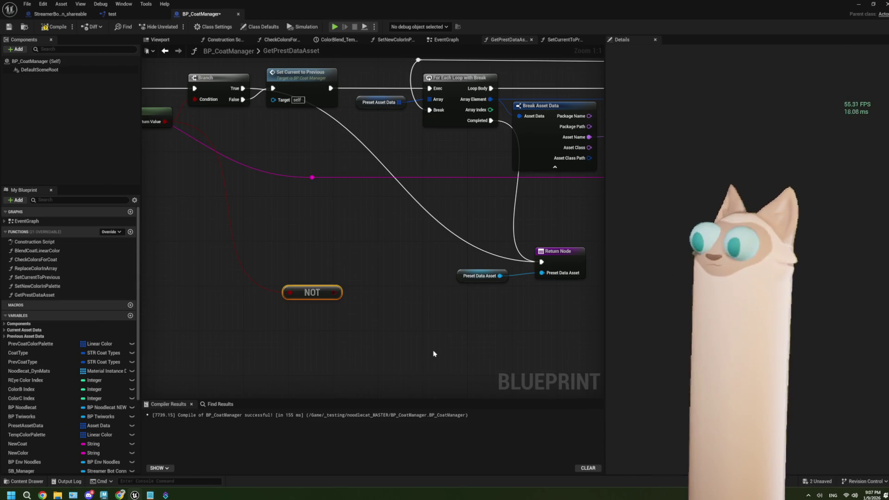
Select the Return Node to show the Input String input and Preset Data Asset output
left_click_drag(404, 332, 331, 326)
left_click(484, 246)
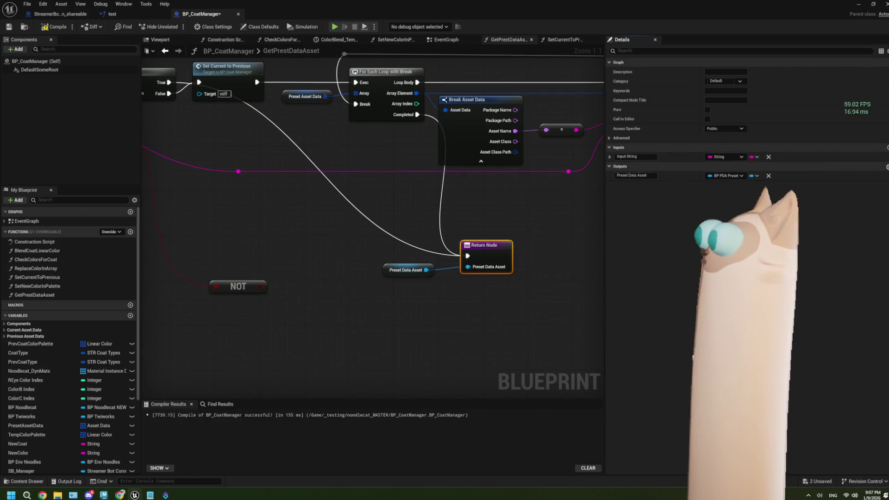
Add an 'Is Valid' Boolean output and move the NOT node beside the Return Node
left_click(887, 166)
type("Is Valid")
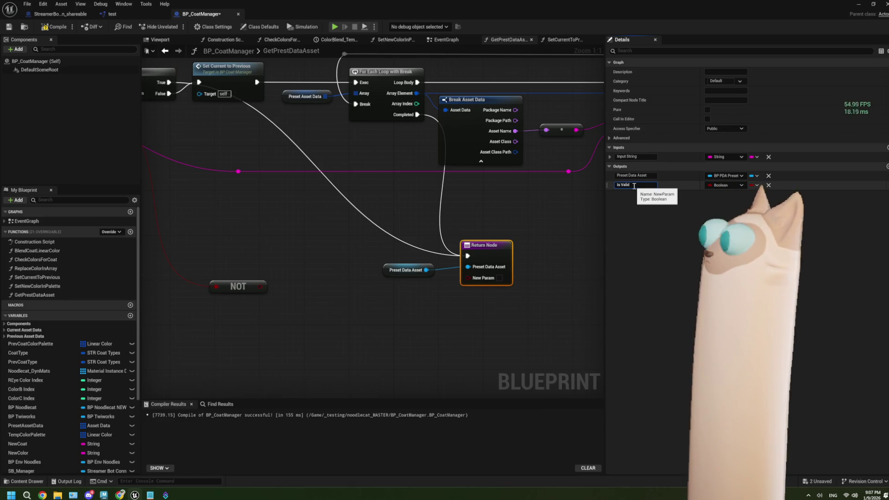
left_click(518, 306)
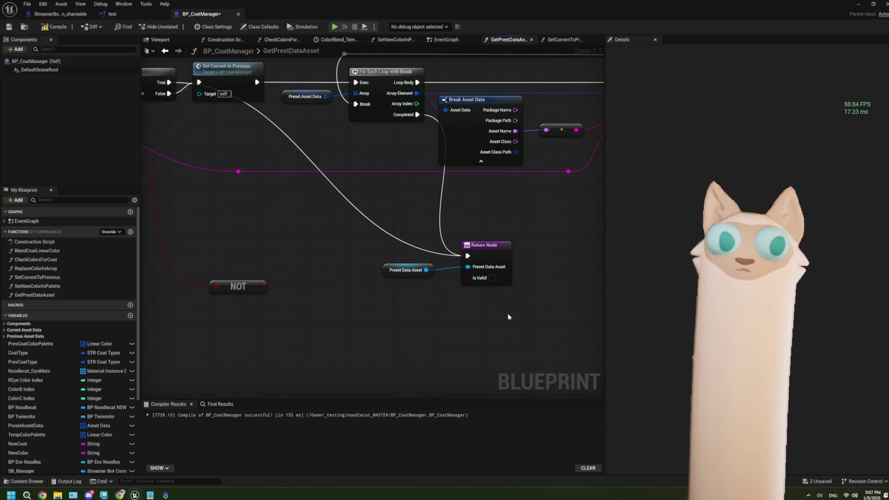
mouse_move(261, 287)
left_mouse_down()
mouse_move(429, 292)
mouse_move(469, 277)
left_mouse_up()
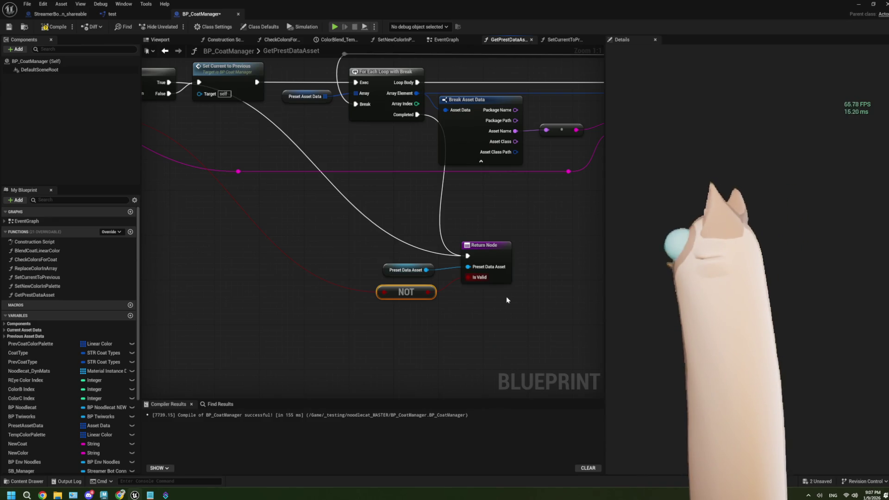
Compile and save the blueprint, then start a Play-In-Editor test with Alt+P
left_click(53, 26)
key("ctrl+s")
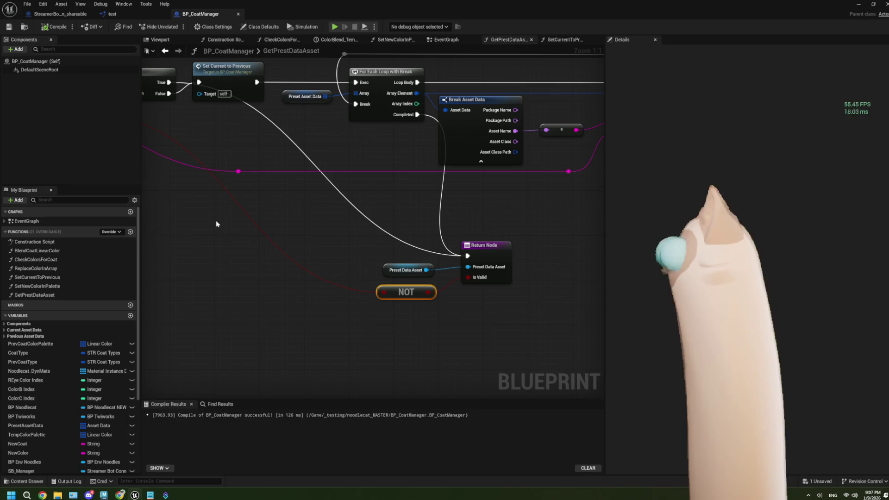
key("alt+p")
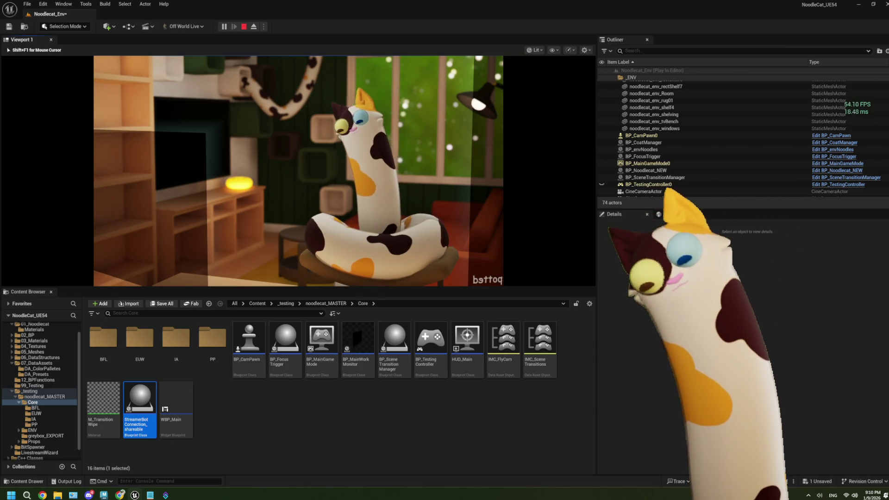
Stop the play session, save all changes, and bring up the ThePlan.txt notes
key("Escape")
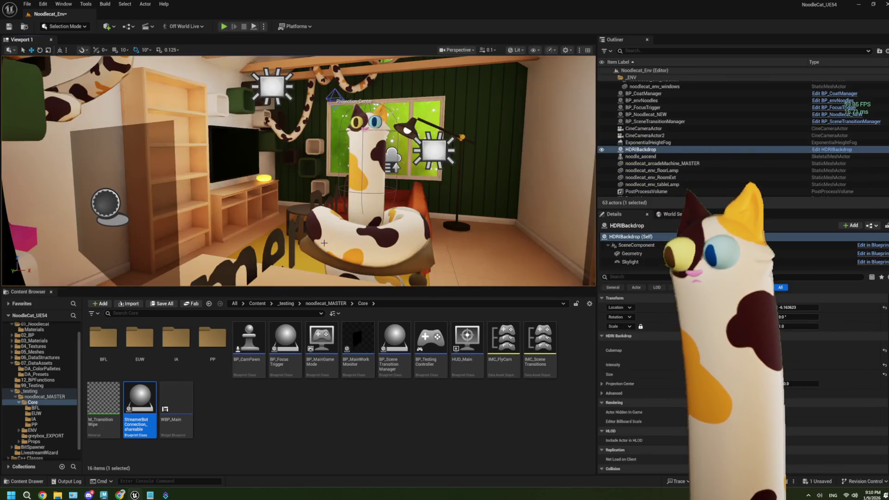
left_click(289, 418)
key("ctrl+s")
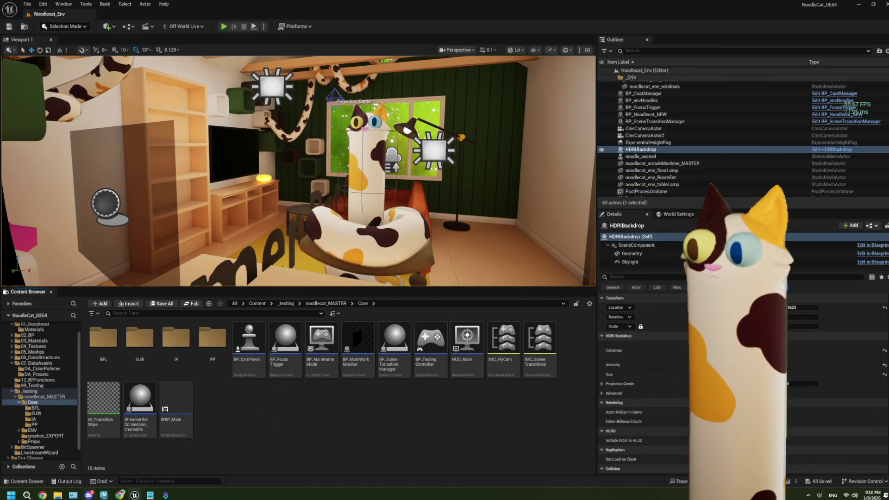
left_click(150, 495)
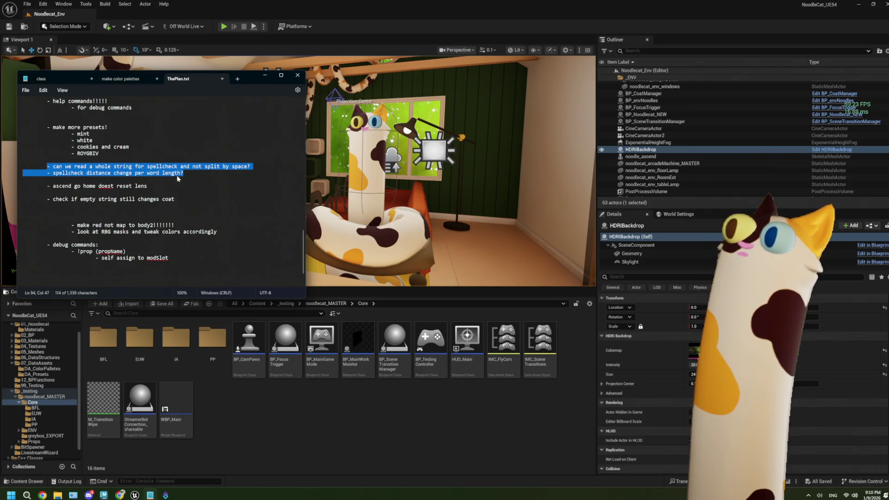
Replace the spellcheck distance line with an indented sub-item '- what does this mean?'
left_click(200, 175)
left_click(144, 166)
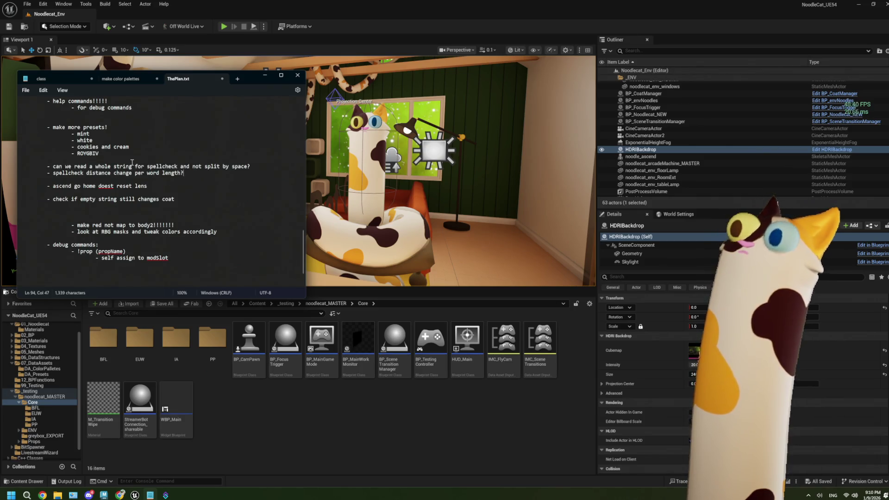
left_click_drag(188, 174, 14, 171)
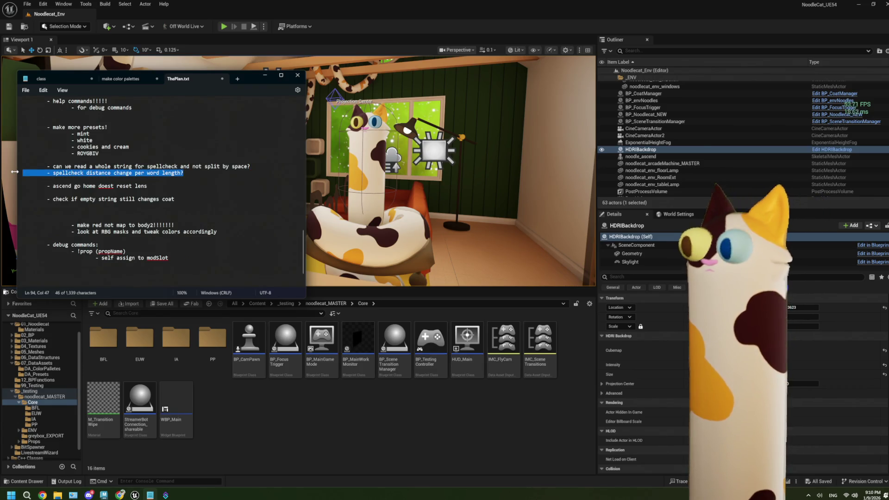
key("BackSpace")
key("BackSpace")
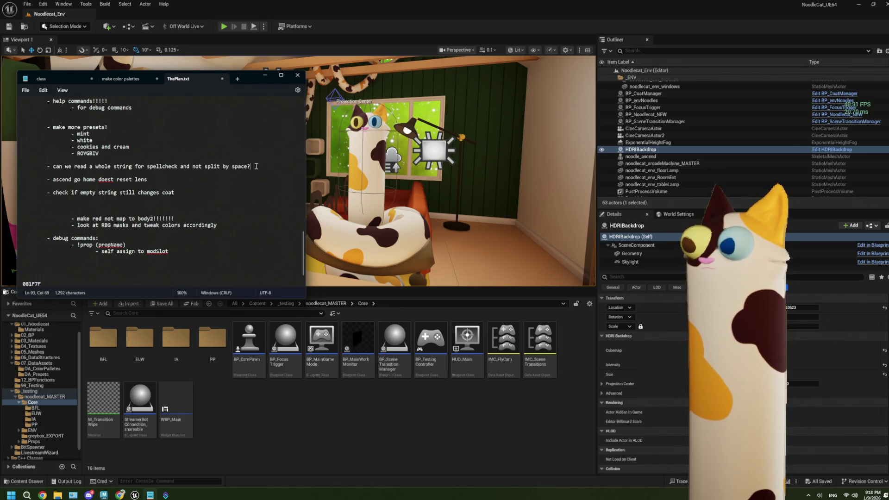
key("Return")
key("Tab")
key("Tab")
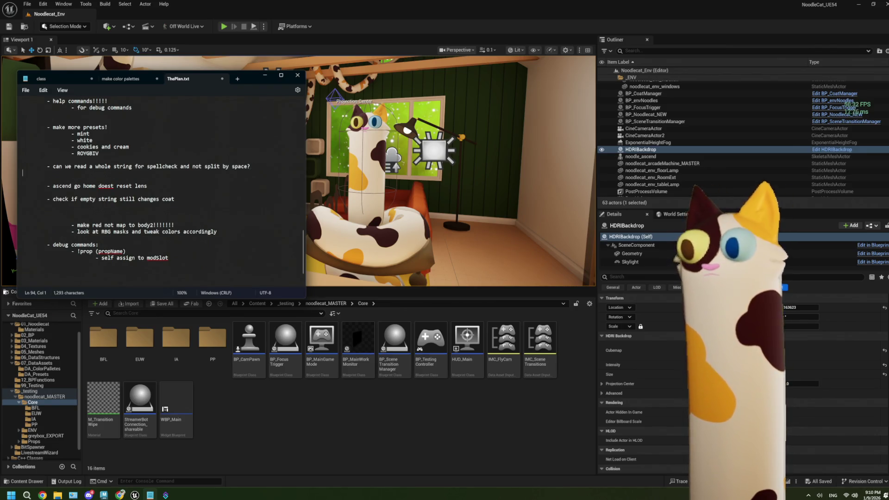
type("- w")
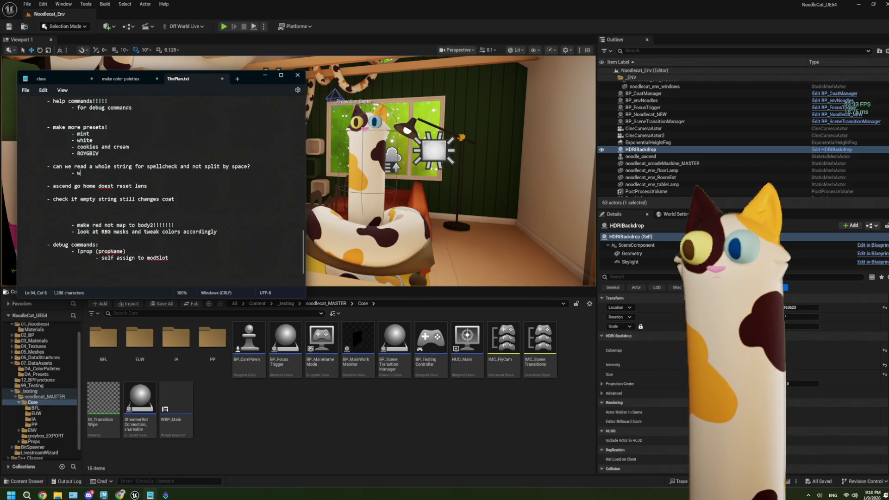
type("hat does this mean?")
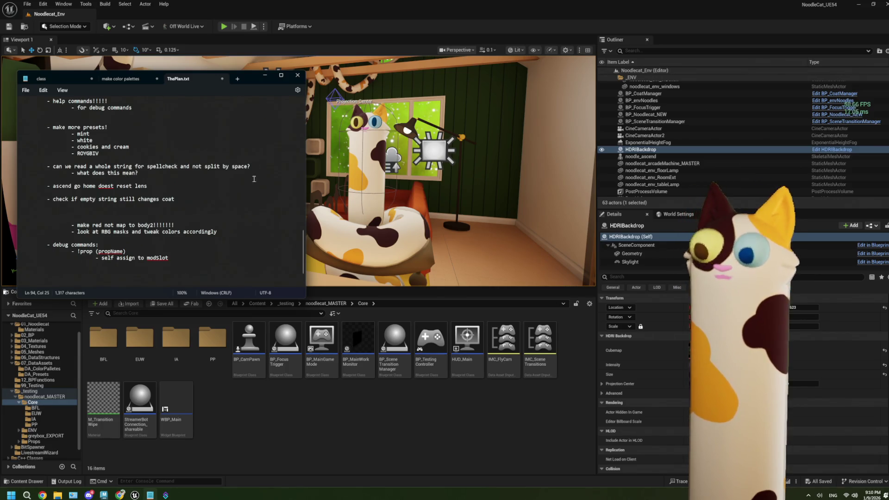
key("Return")
Delete the 'check if empty string still changes coat' note and return to Unreal
scroll(223, 191, "up", 1)
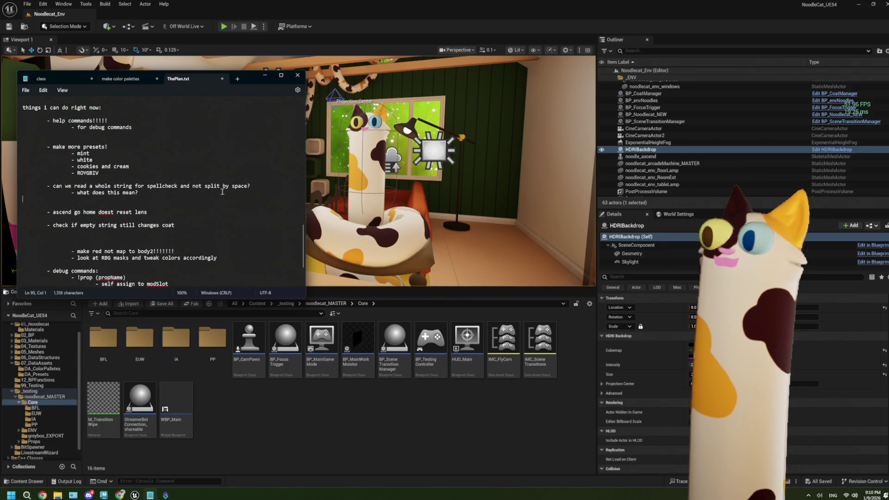
scroll(158, 210, "down", 1)
left_click(159, 193)
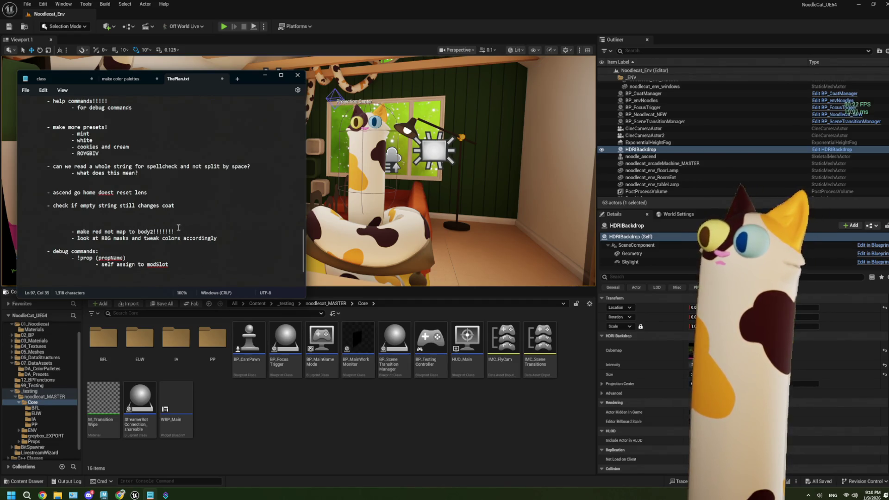
left_click_drag(203, 207, 19, 211)
key("BackSpace")
key("BackSpace")
key("BackSpace")
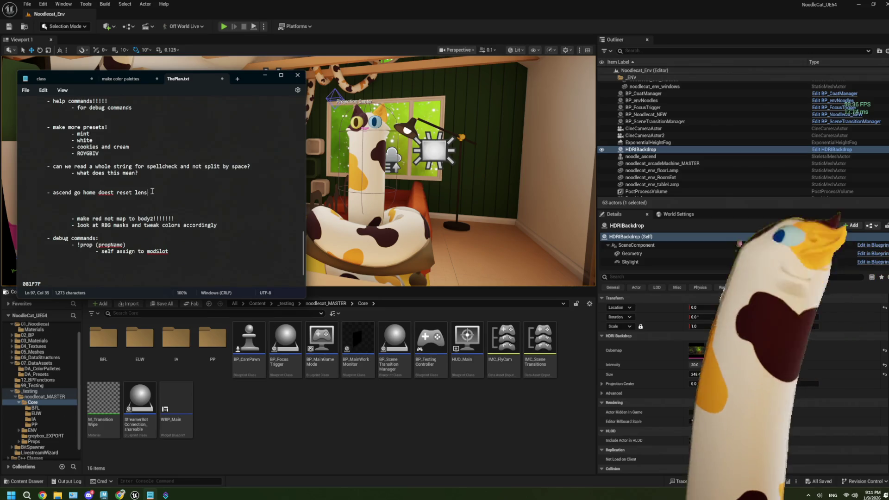
left_click(255, 442)
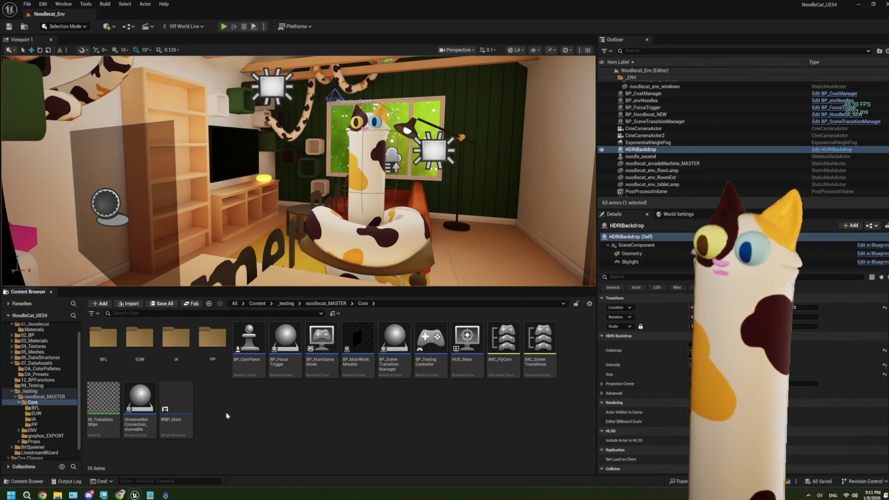
Browse the 01_Noodlecat and Materials folders, then open COLOR_TESTING from the Content folder
scroll(48, 364, "up", 1)
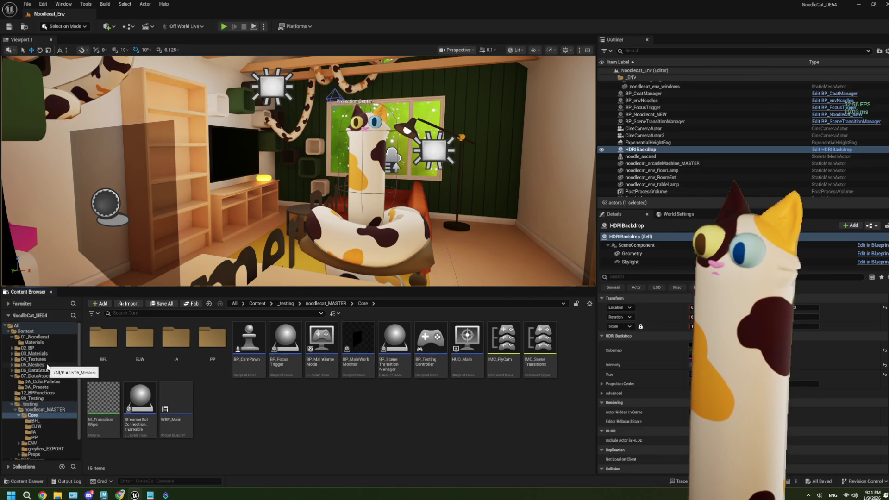
left_click(54, 338)
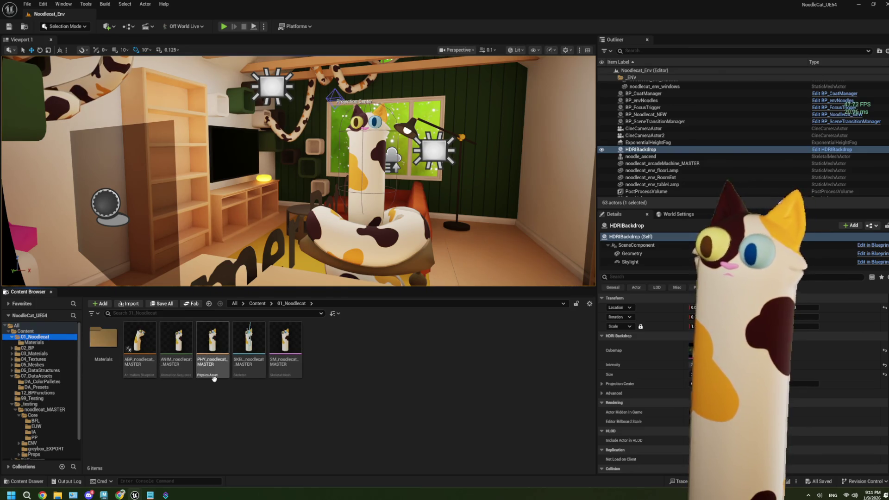
mouse_move(214, 379)
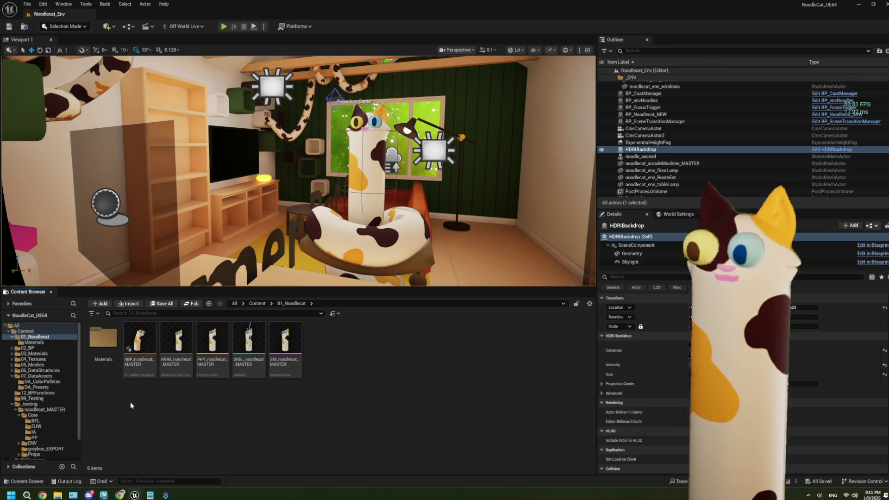
left_click(32, 343)
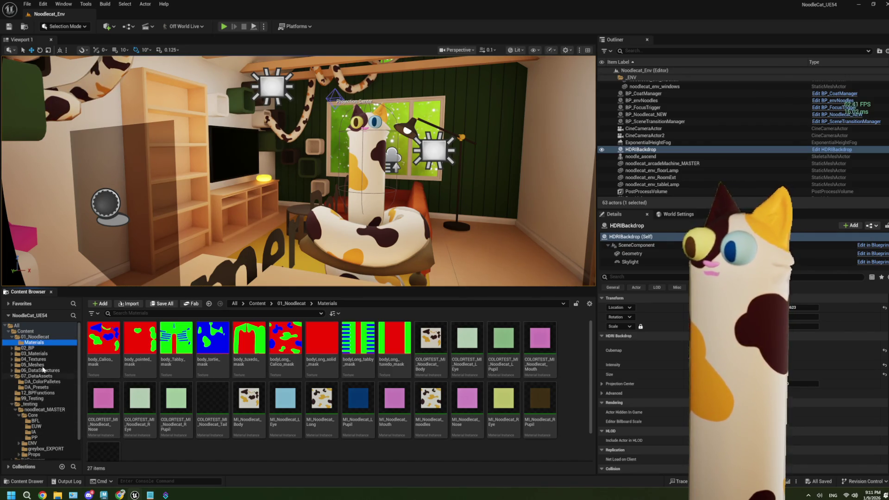
left_click(41, 337)
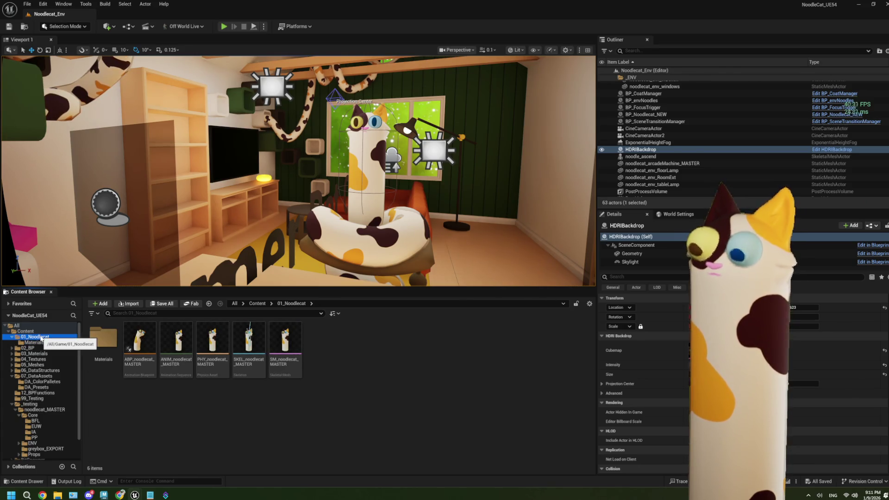
left_click(26, 331)
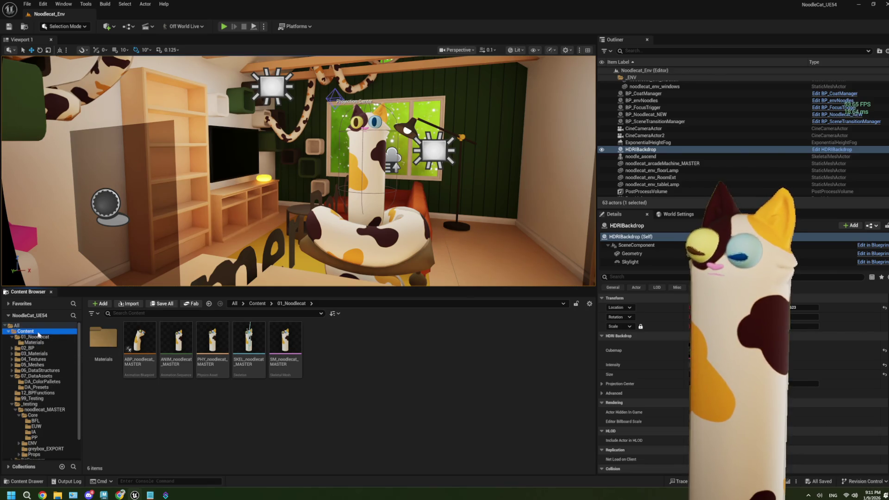
double_click(540, 343)
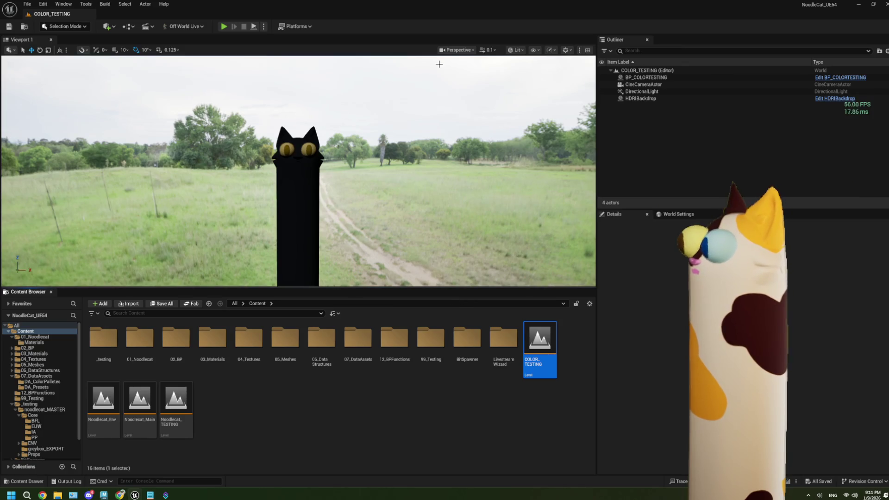
Look through the CineCameraActor and apply the 'pointed' palette via the EUW_Presets widget
left_click(456, 50)
left_click(459, 89)
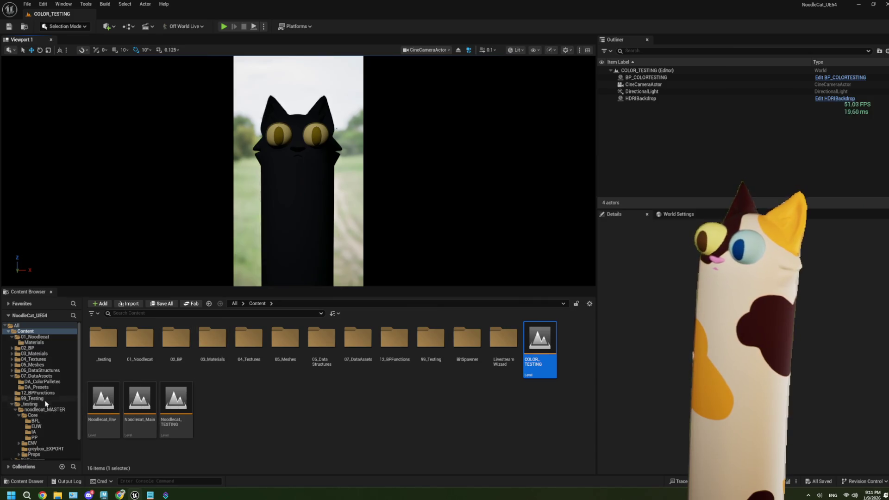
left_click(37, 427)
right_click(110, 354)
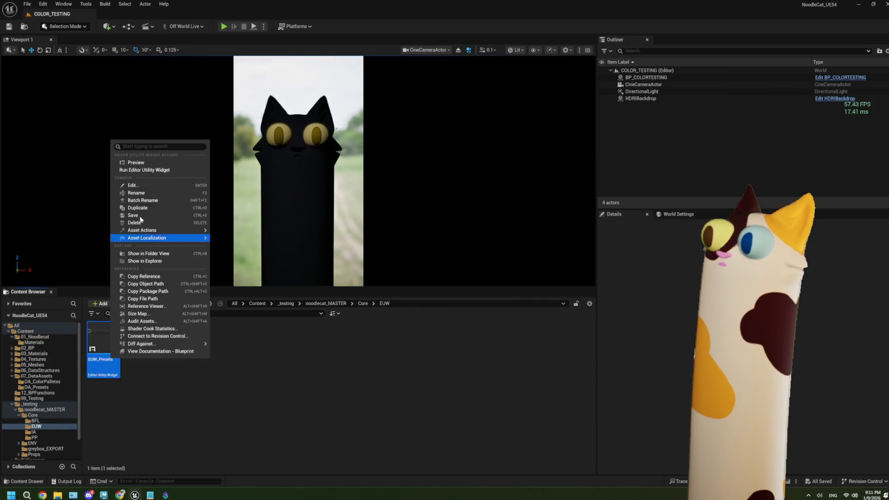
left_click(140, 171)
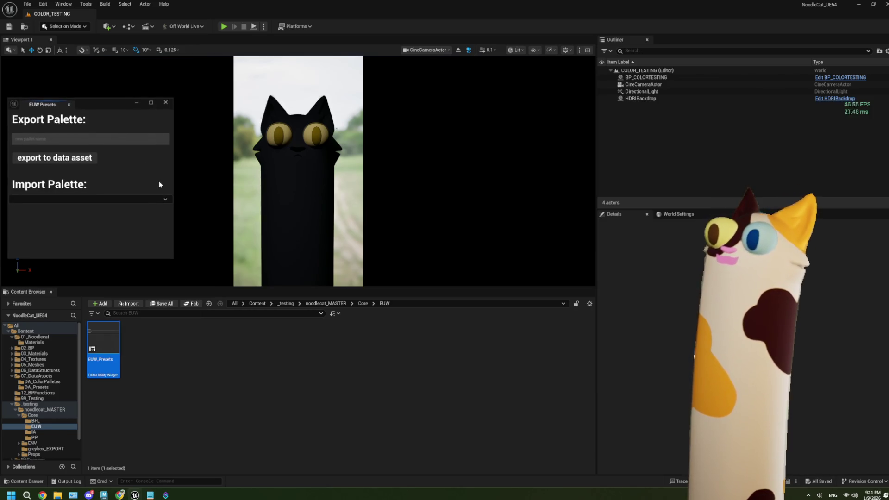
left_click(83, 197)
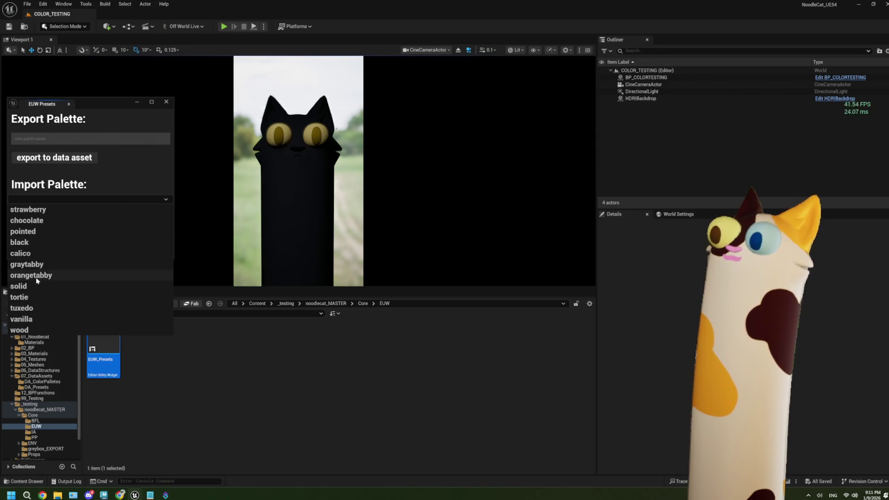
left_click(30, 232)
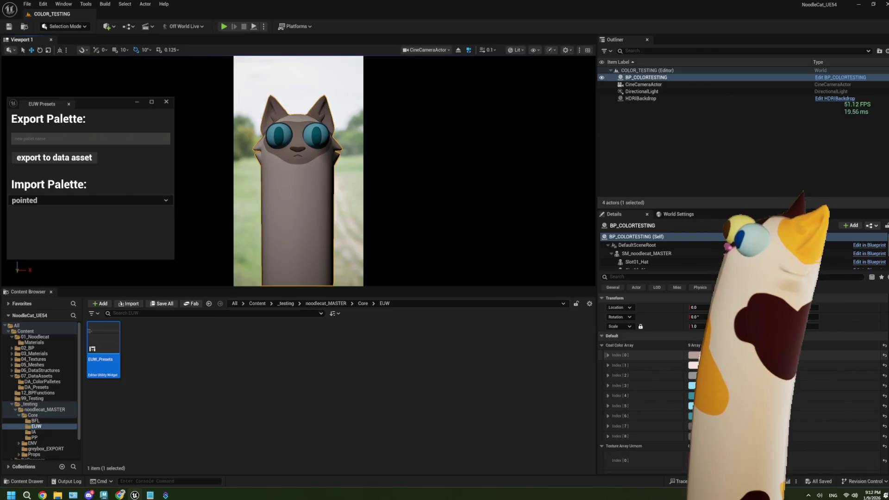
Try darkening the first coat colour, discard it, and save the level
left_click(695, 355)
left_click_drag(802, 359, 805, 349)
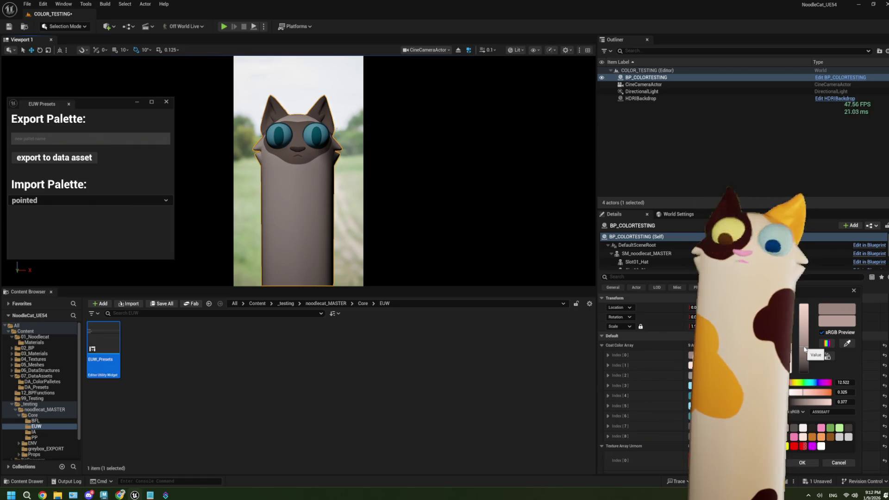
left_click(837, 462)
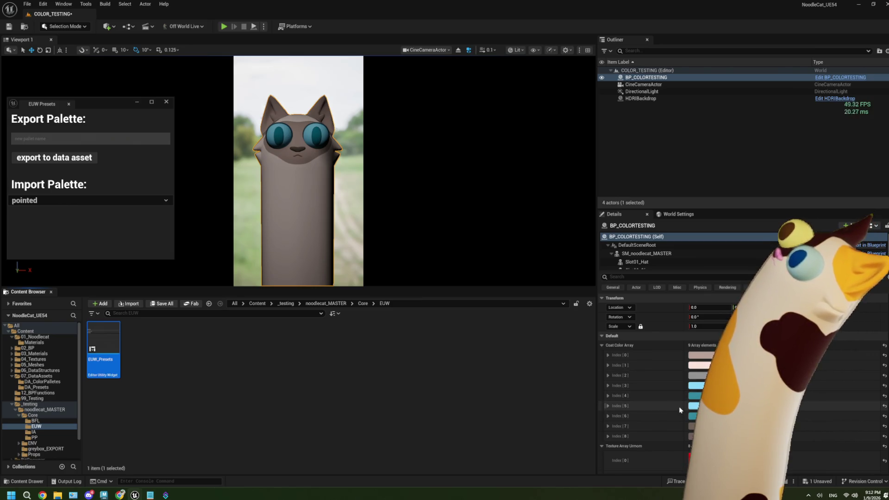
left_click_drag(93, 107, 111, 101)
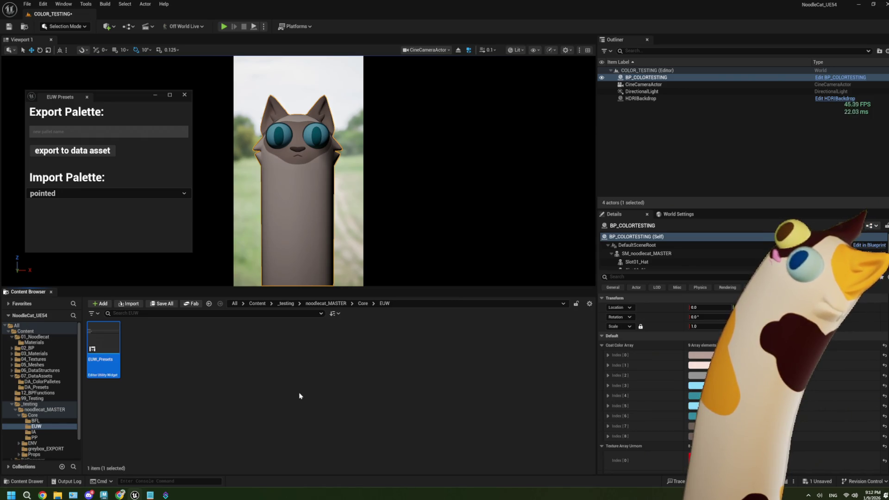
left_click(8, 27)
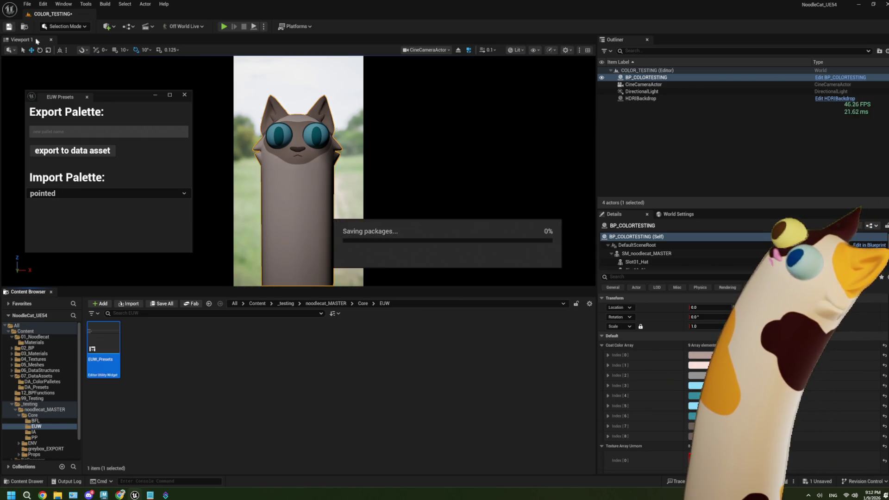
left_click(35, 337)
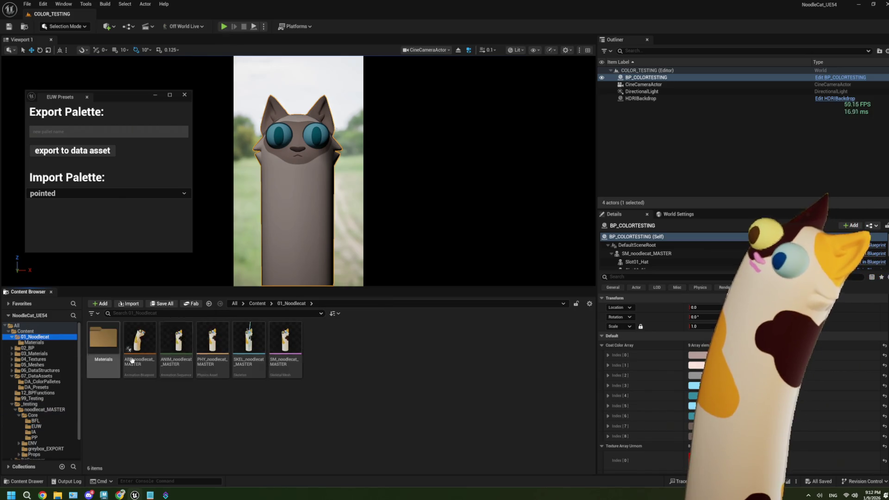
left_click(32, 330)
Open Noodlecat_Env, close EUW Presets, and drag BP_COLORTESTING from 02_BP into the room
double_click(103, 400)
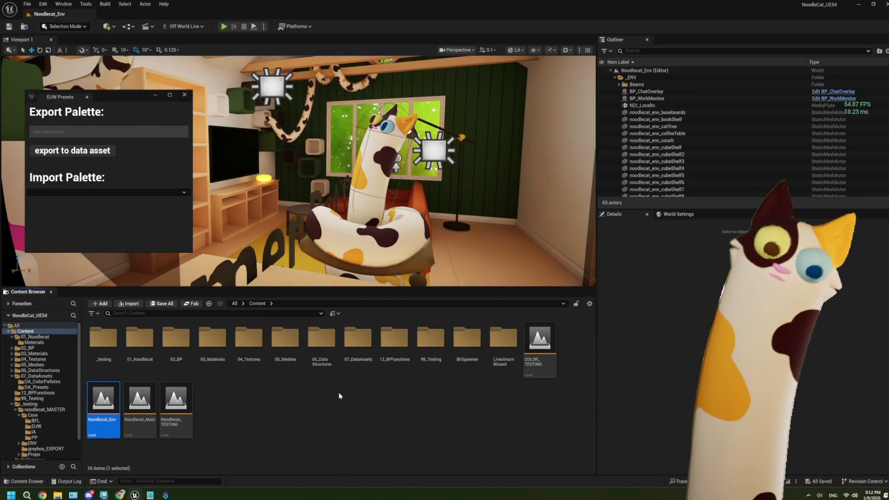
left_click(338, 392)
left_click(184, 95)
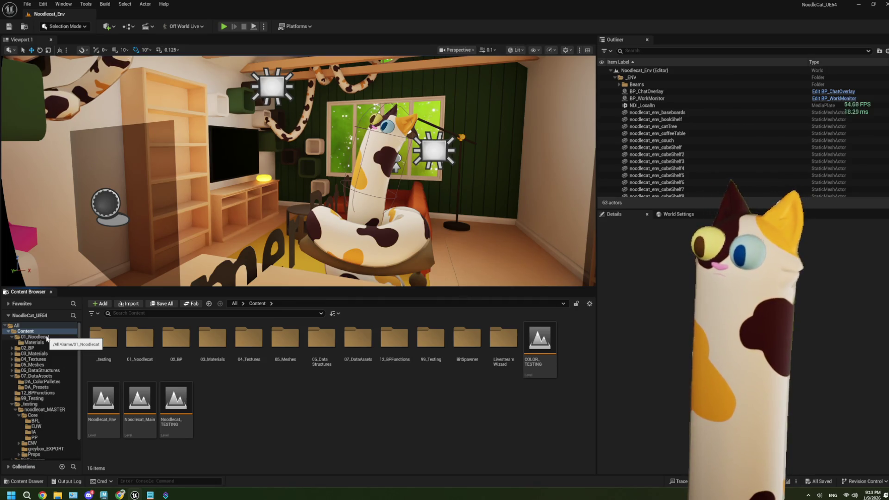
left_click(47, 338)
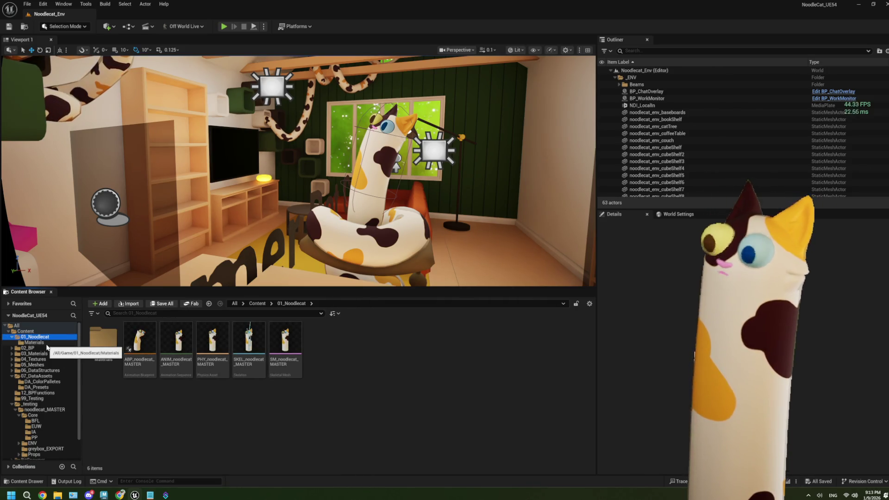
left_click(46, 348)
left_click(148, 353)
mouse_move(149, 352)
left_mouse_down()
mouse_move(202, 319)
mouse_move(240, 250)
left_mouse_up()
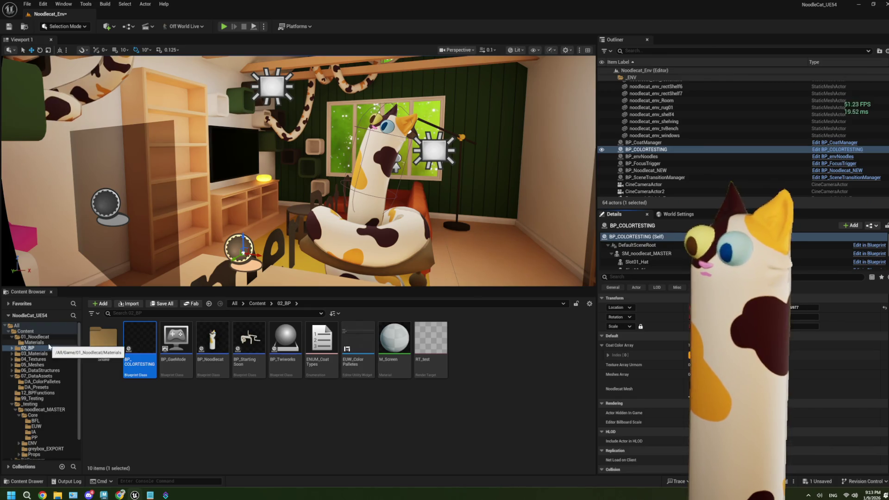
Select the noodlecat mesh component and frame it in the viewport
scroll(46, 424, "down", 2)
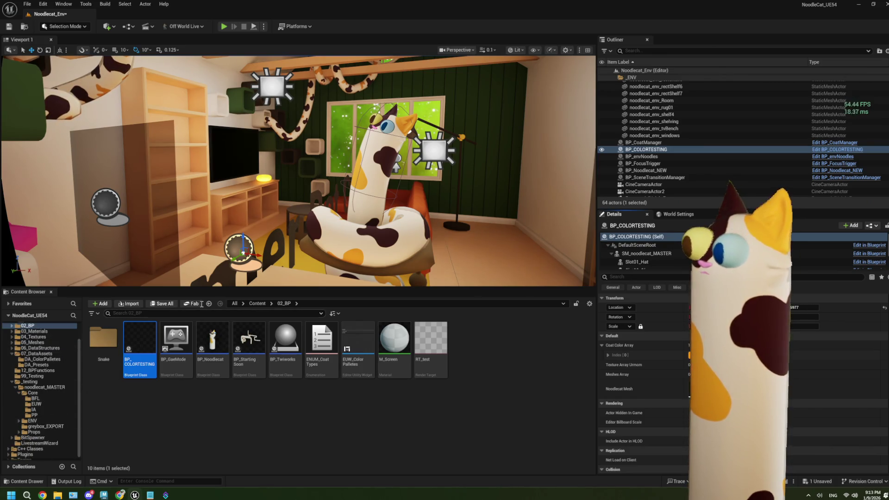
left_click(648, 254)
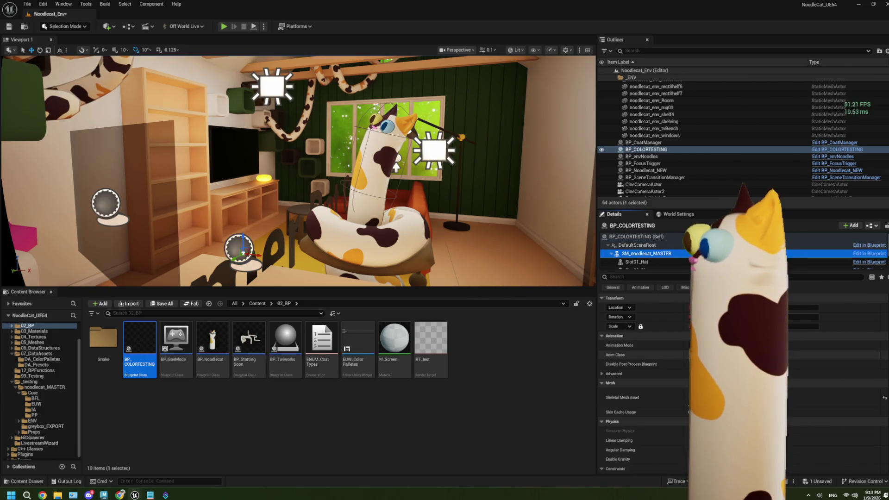
key("f")
scroll(285, 155, "down", 3)
left_click_drag(284, 155, 241, 153)
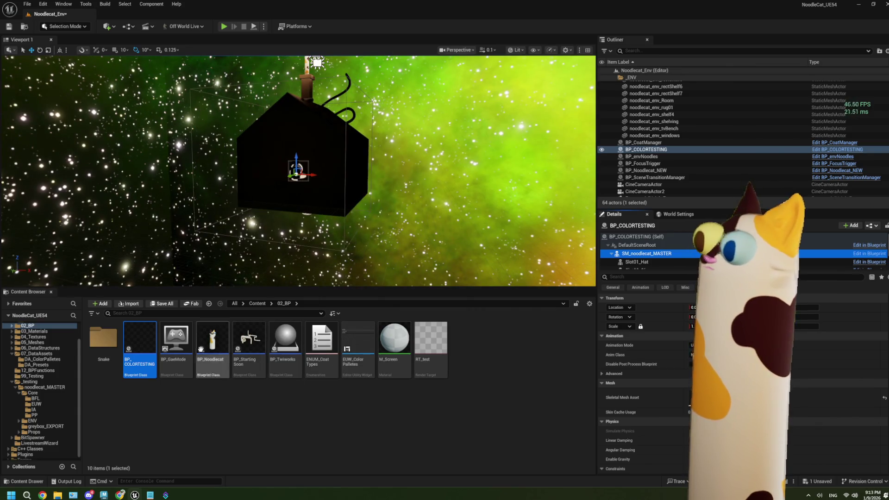
Open the BP_COLORTESTING blueprint briefly, then close its editor window
left_click(139, 340)
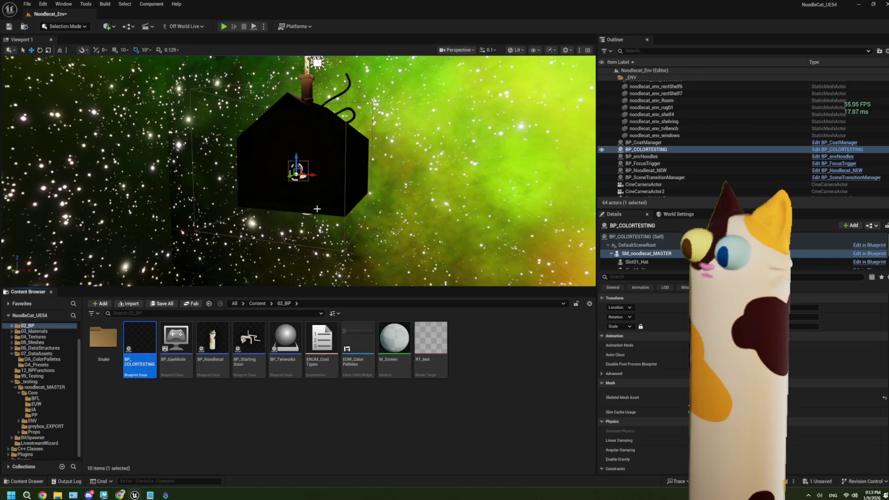
double_click(140, 342)
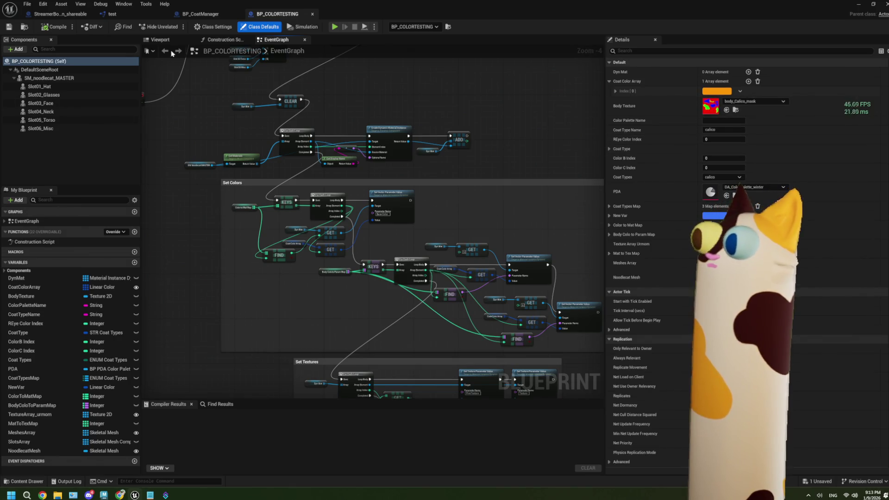
left_click(859, 5)
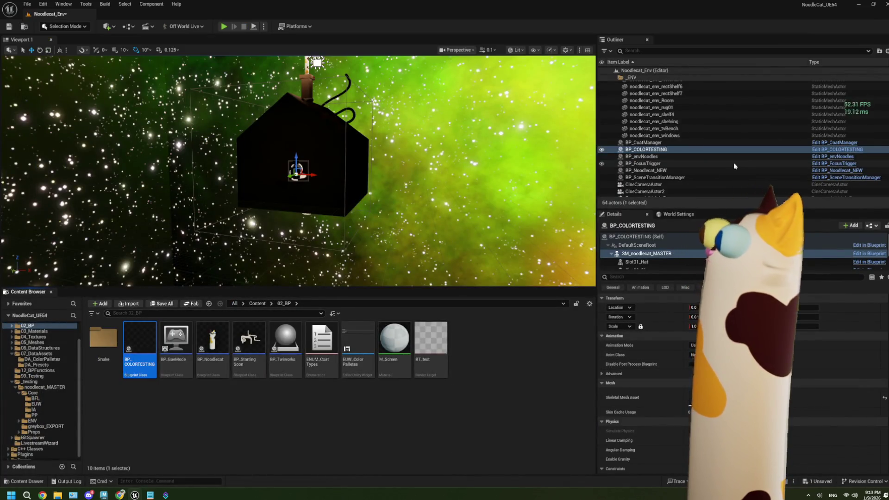
Check the placed BP_COLORTESTING actor's mesh options without changing them, then lower it along Z
left_click(658, 150)
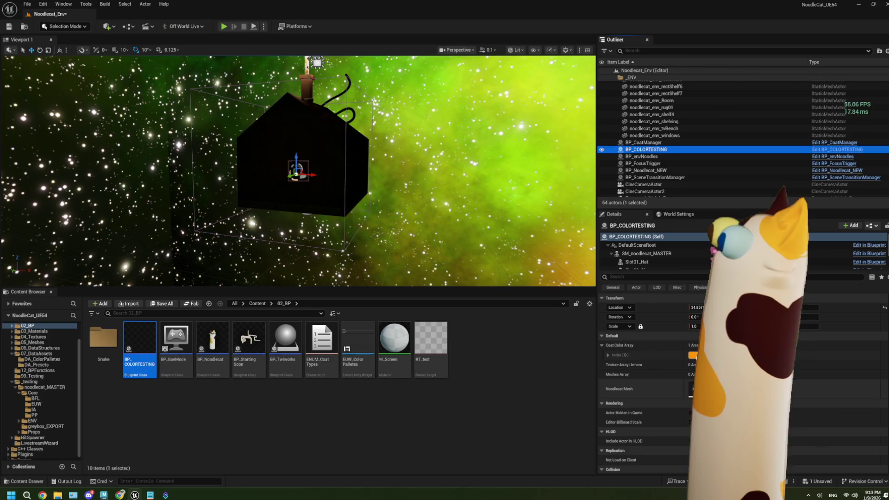
left_click(741, 391)
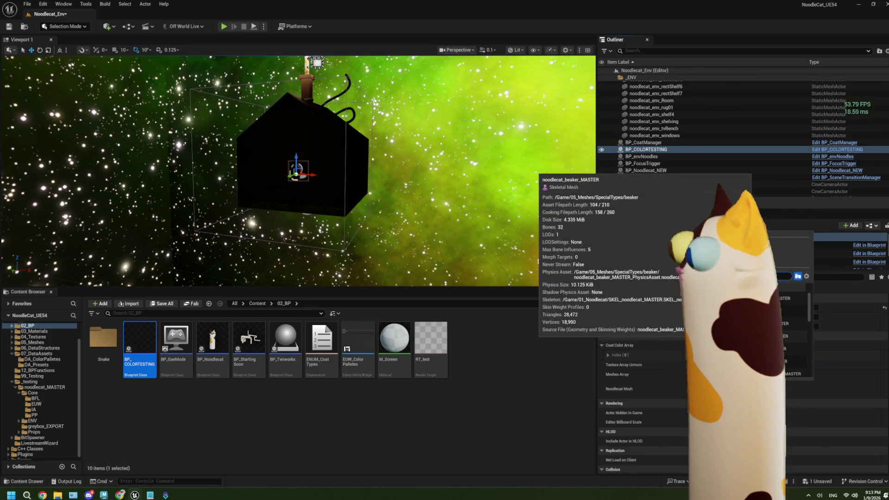
key("Escape")
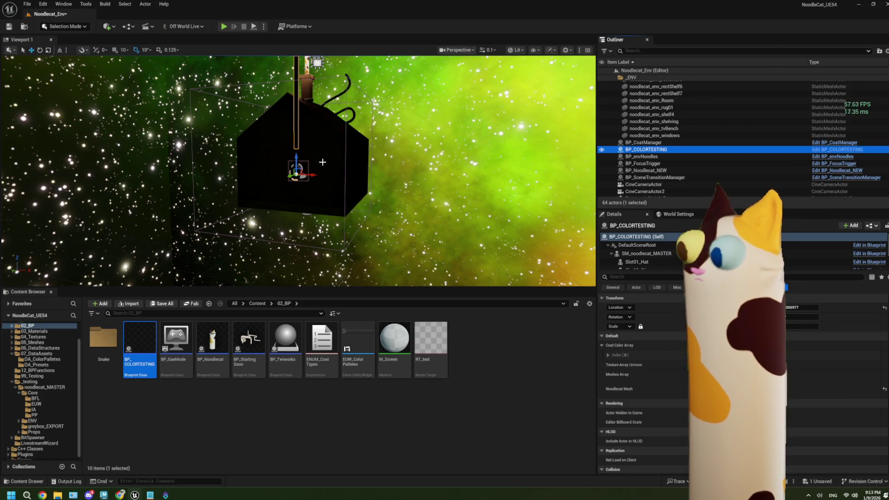
left_click_drag(298, 154, 296, 260)
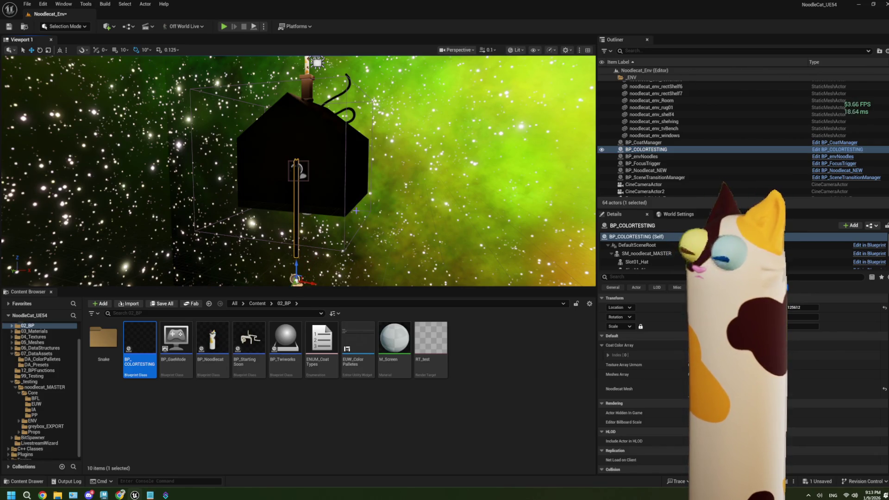
mouse_move(380, 210)
left_mouse_down()
mouse_move(380, 190)
mouse_move(354, 181)
mouse_move(375, 184)
mouse_move(356, 208)
mouse_move(354, 201)
left_mouse_up()
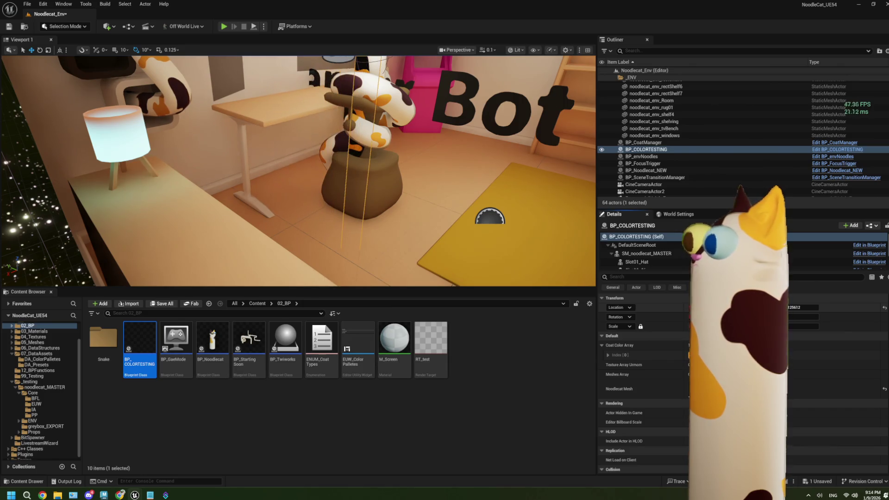
Sink the test cat beside the calico cat, tick Is Editor Only Actor, and save the level
mouse_move(409, 193)
left_mouse_down()
mouse_move(315, 195)
mouse_move(356, 181)
left_mouse_up()
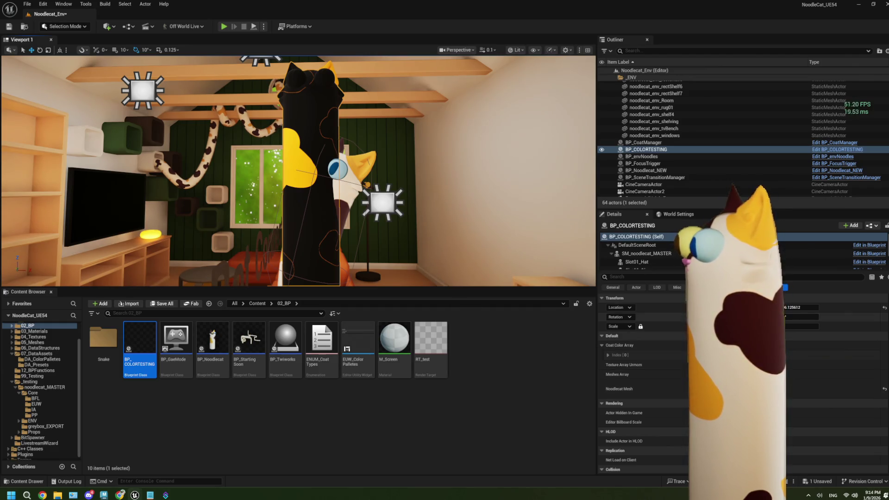
left_click_drag(789, 307, 765, 307)
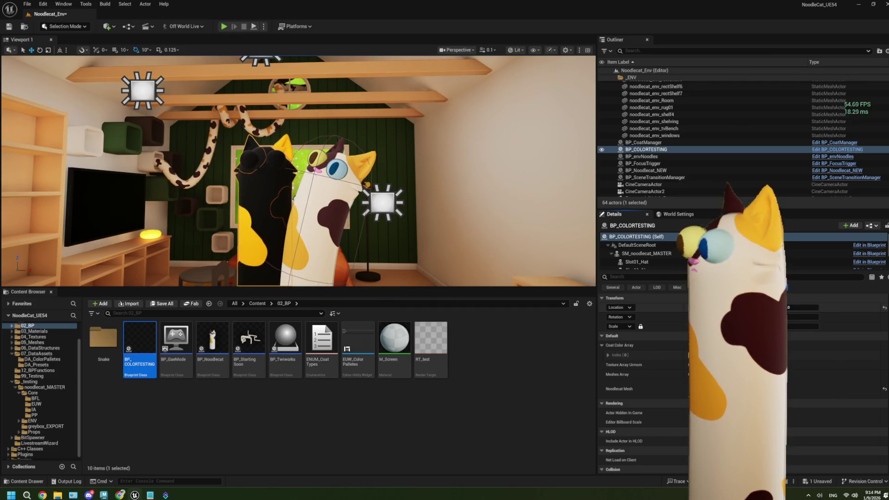
left_click(652, 278)
type("edit")
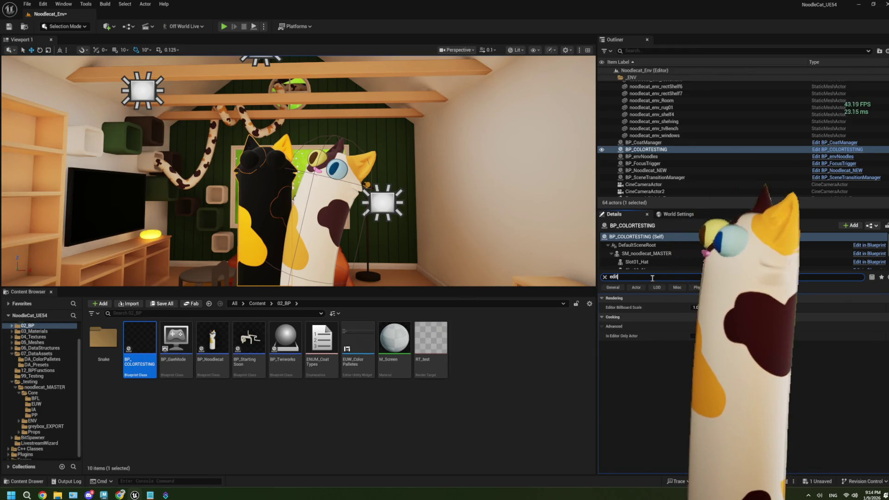
left_click(692, 335)
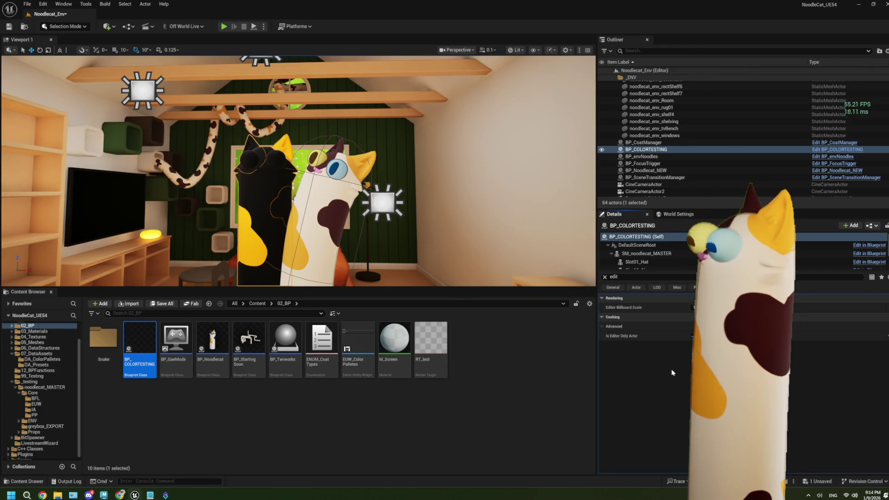
left_click(248, 407)
key("ctrl+s")
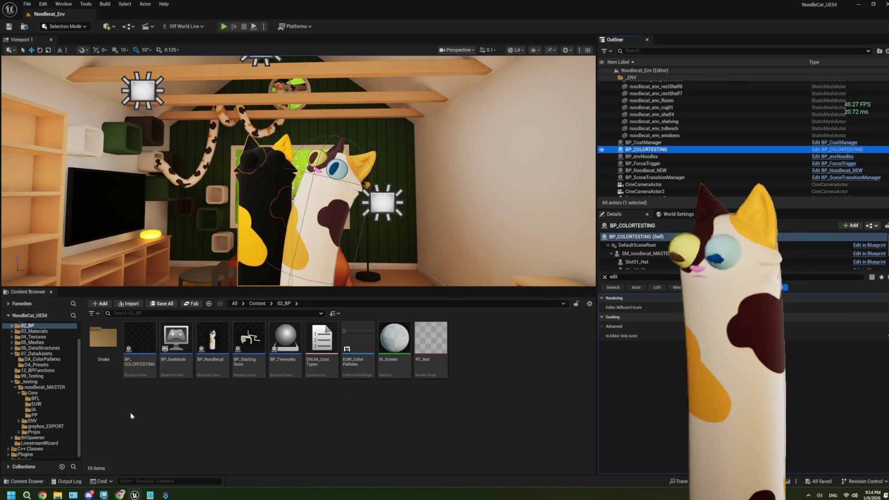
Browse noodlecat_MASTER's ENV and Core/EUW folders and bring up EUW_Presets' actions
left_click(119, 424)
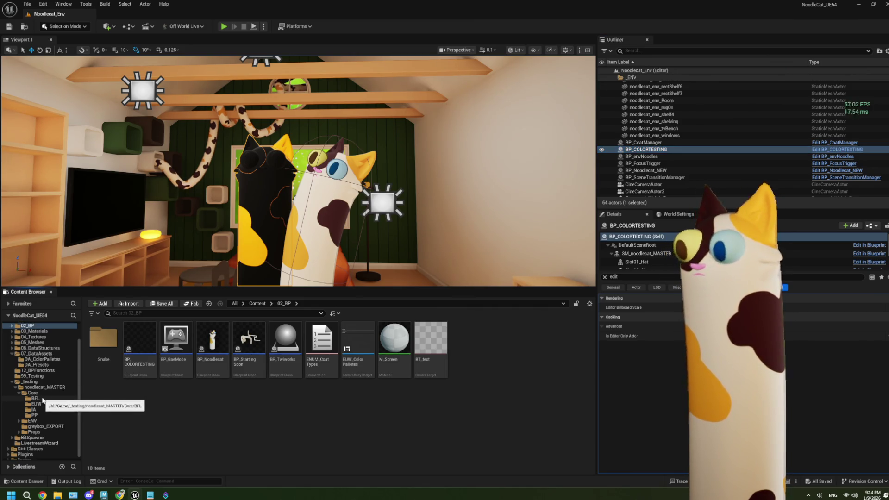
left_click(43, 387)
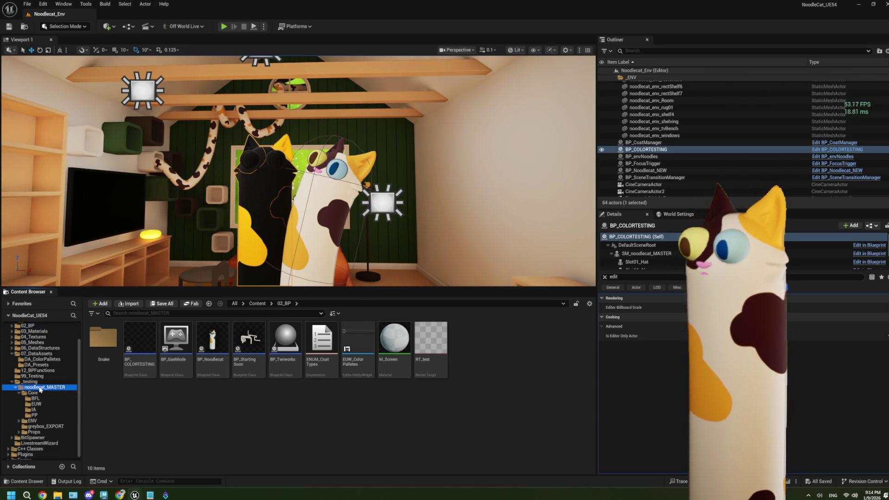
left_click(39, 422)
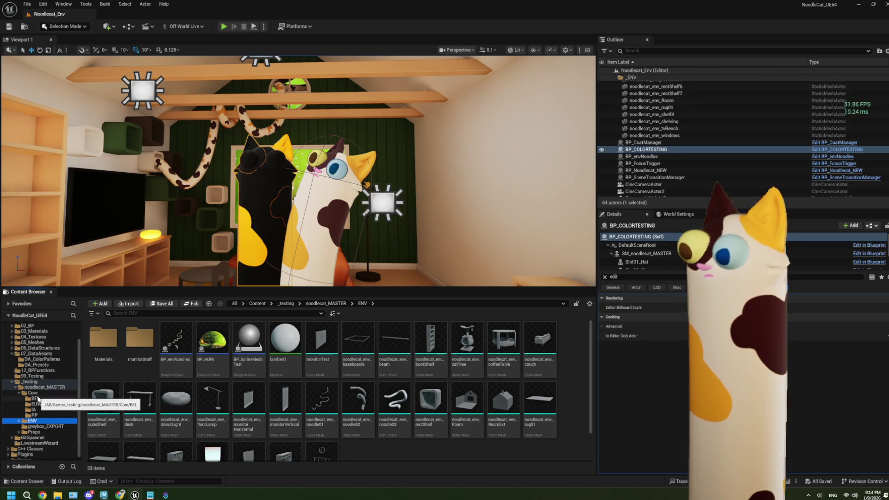
left_click(41, 405)
right_click(107, 348)
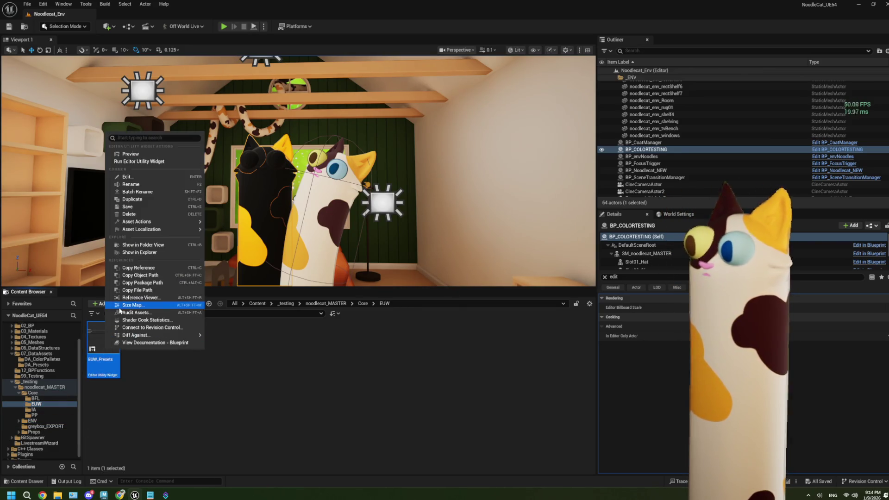
Run the EUW Presets widget and apply the calico palette to the test cat
left_click(143, 162)
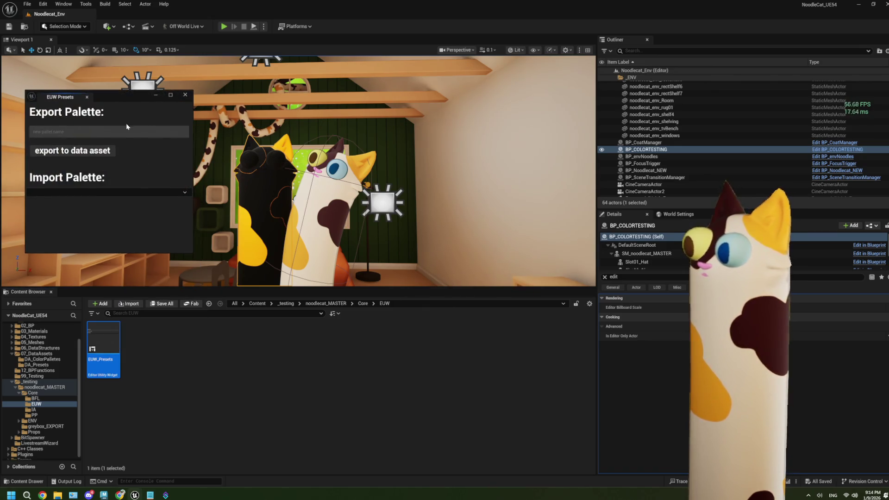
left_click(107, 192)
left_click(72, 247)
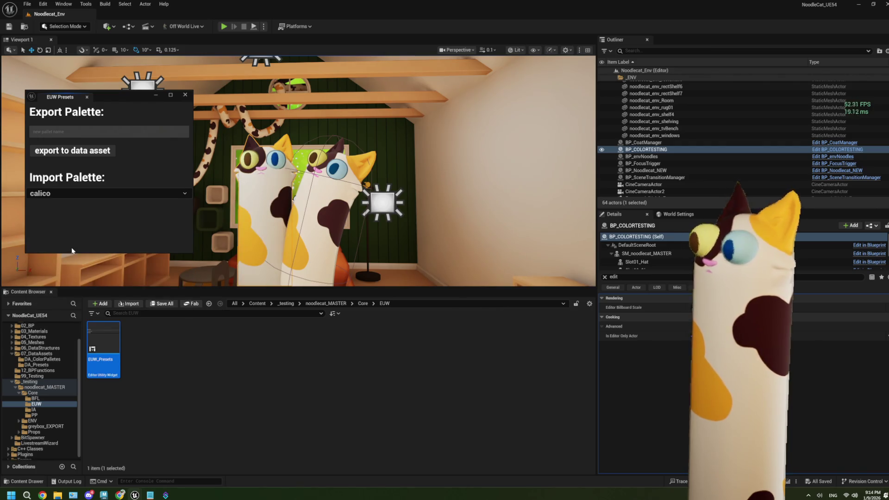
left_click(103, 192)
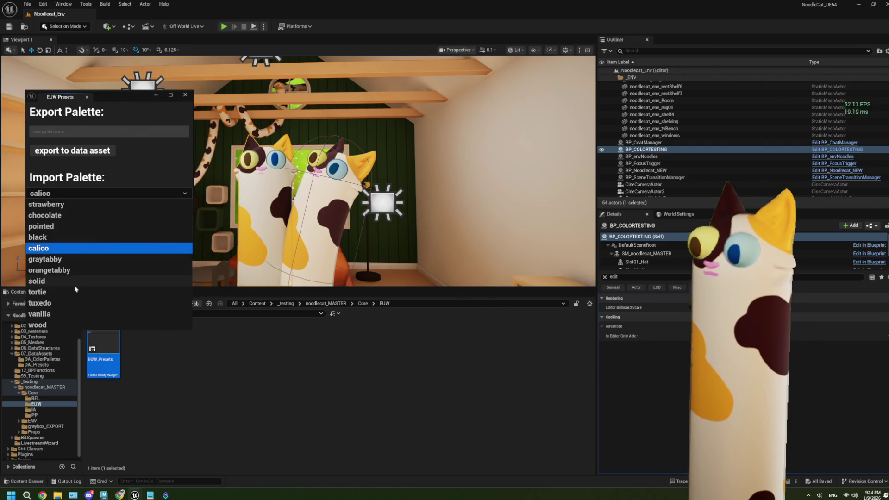
View through CineCameraActor, switch the palette to pointed, and clear the Details filter
left_click(457, 49)
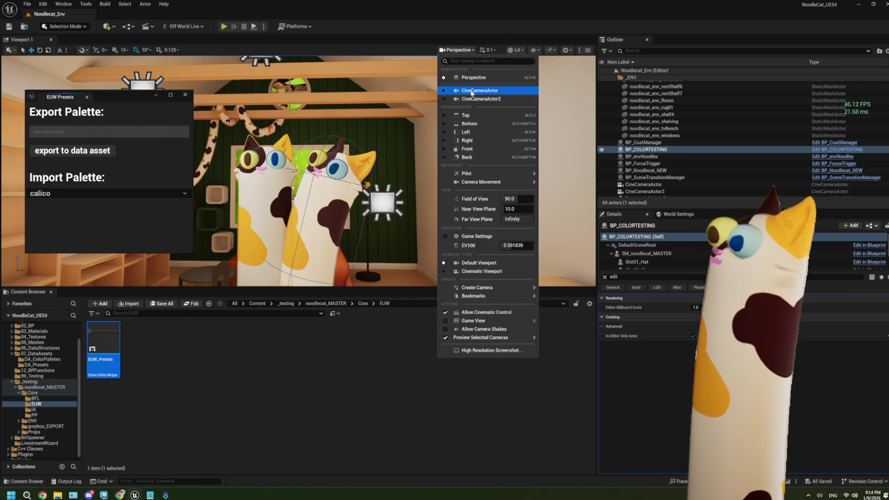
left_click(468, 90)
left_click(54, 196)
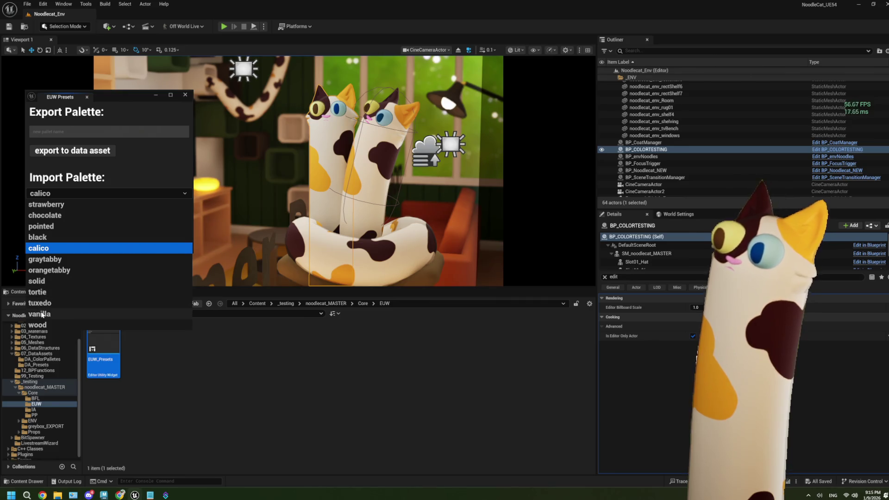
left_click(59, 228)
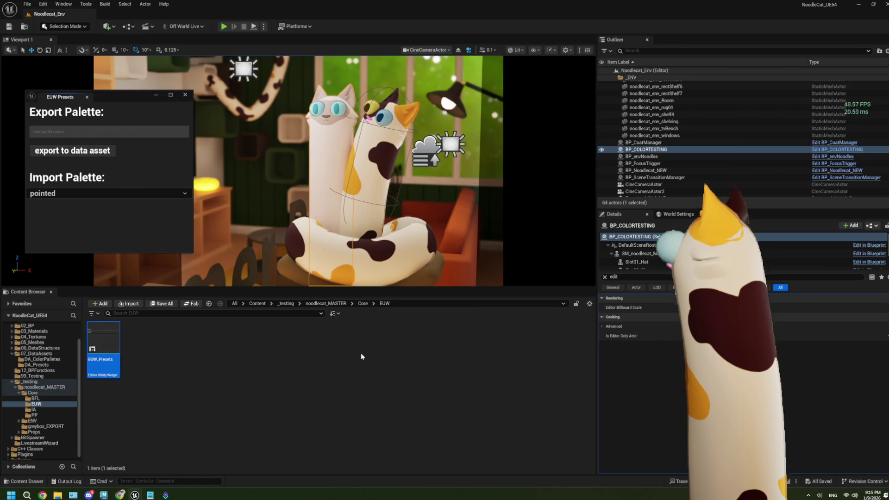
left_click(605, 277)
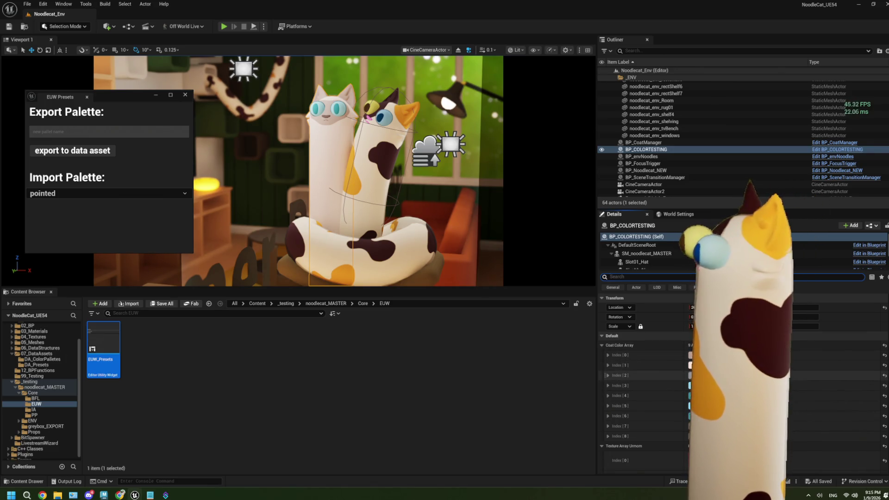
left_click(691, 355)
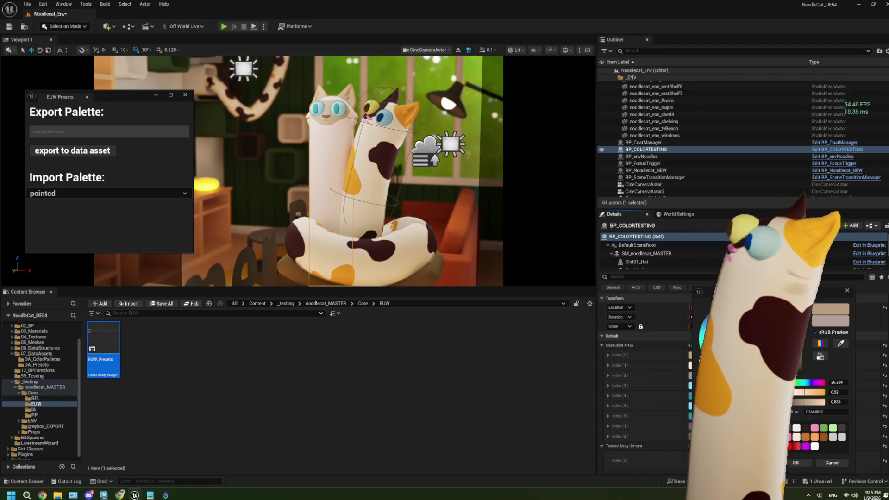
Darken the tan Index [0] coat colour, then warm the pale pink one toward peach
mouse_move(808, 345)
left_mouse_down()
mouse_move(808, 358)
mouse_move(795, 353)
left_mouse_up()
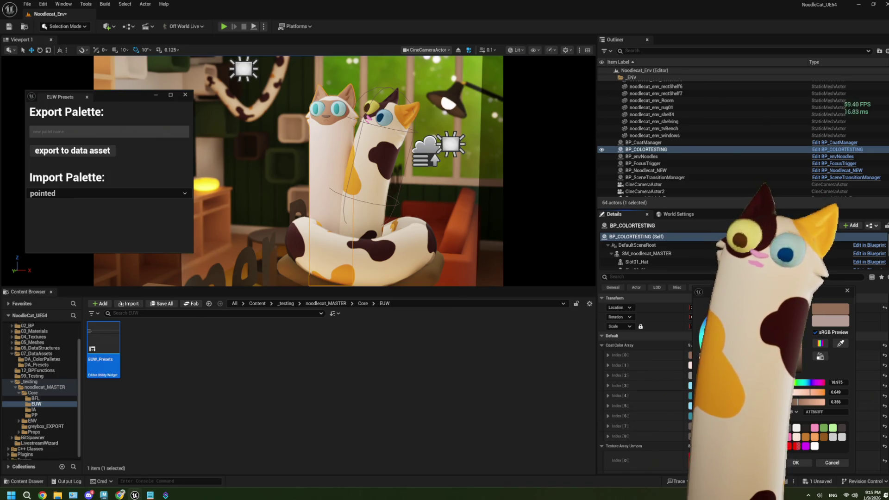
left_click_drag(797, 402, 797, 402)
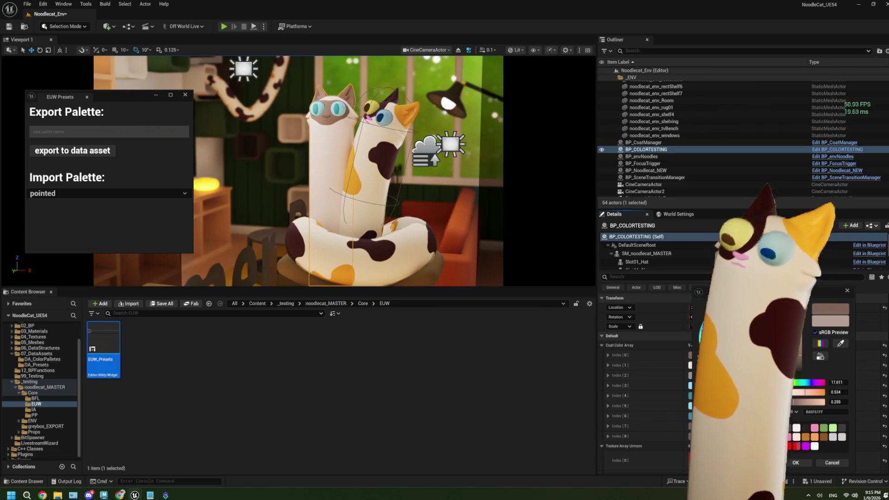
left_click_drag(764, 343, 765, 343)
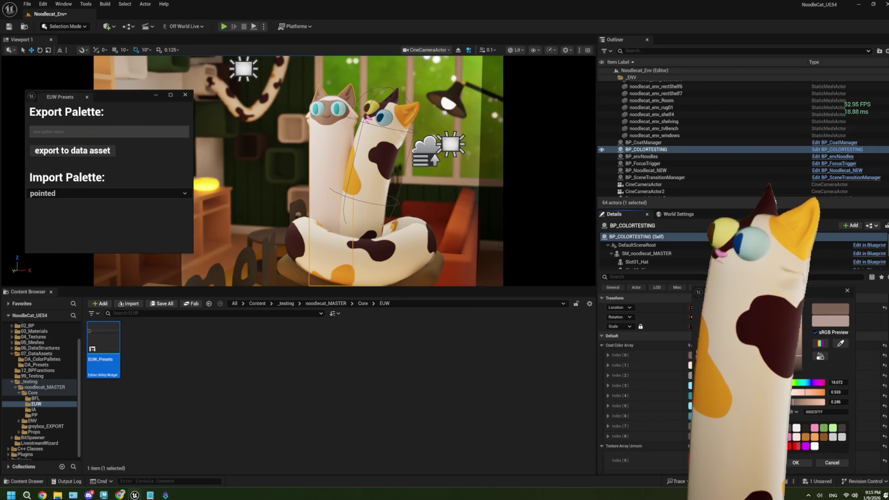
left_click(795, 463)
left_click(691, 365)
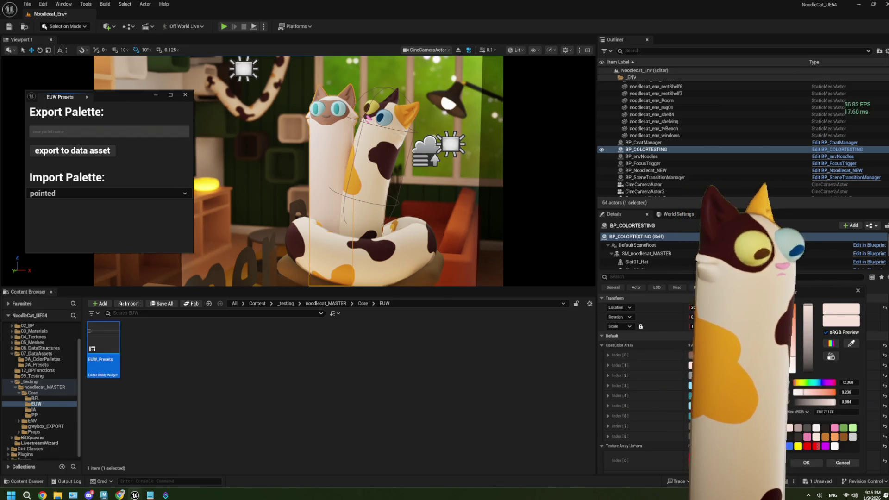
left_click_drag(753, 343, 759, 350)
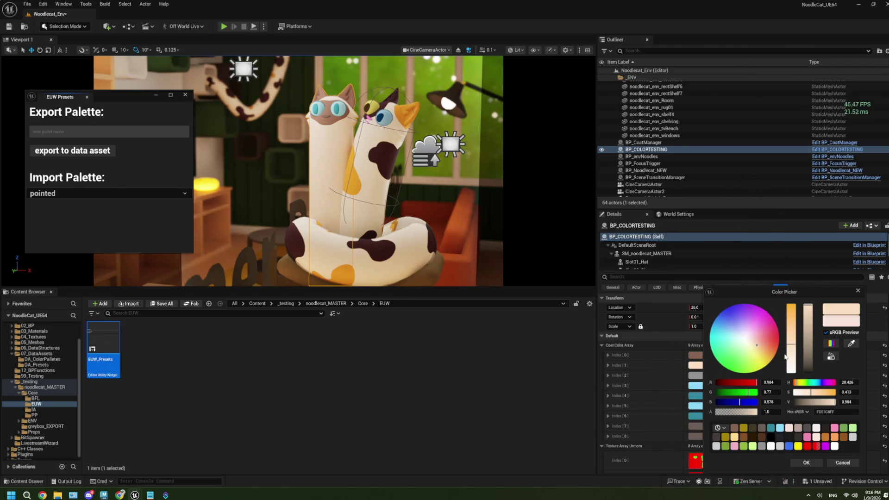
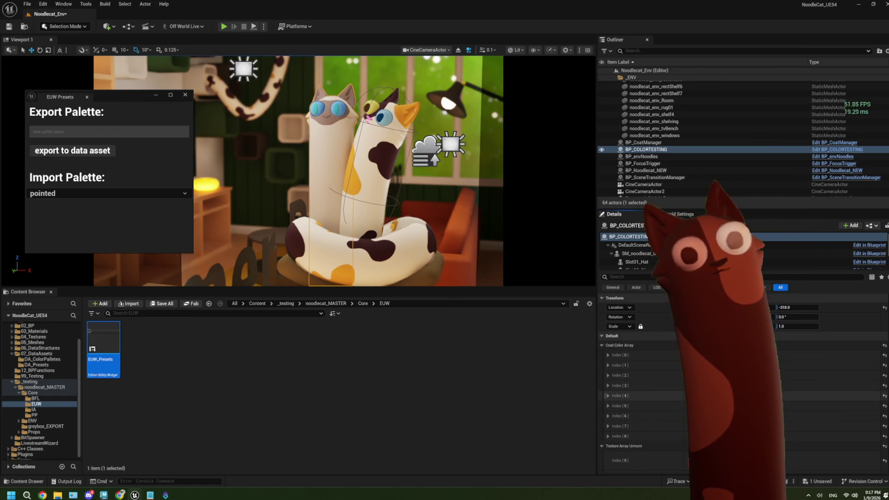
Darken the teal coat colour into a deep blue in its Color Picker
left_click(692, 396)
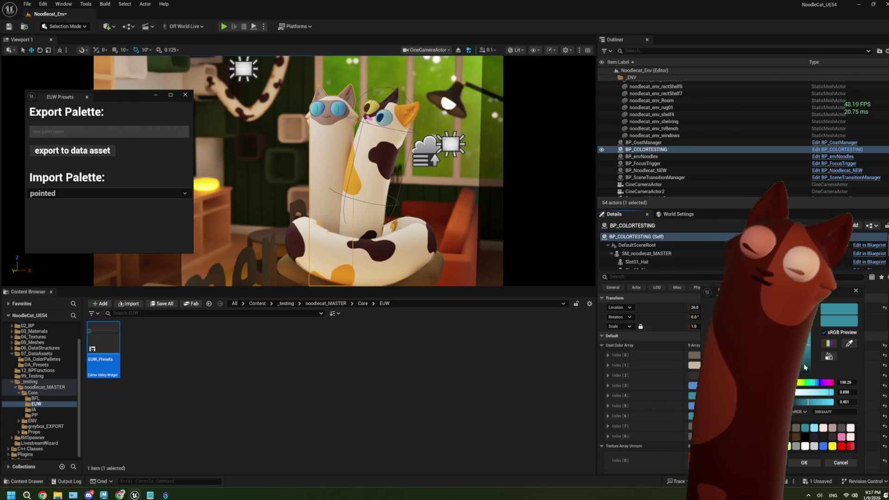
left_click_drag(806, 345, 808, 362)
left_click_drag(728, 345, 725, 336)
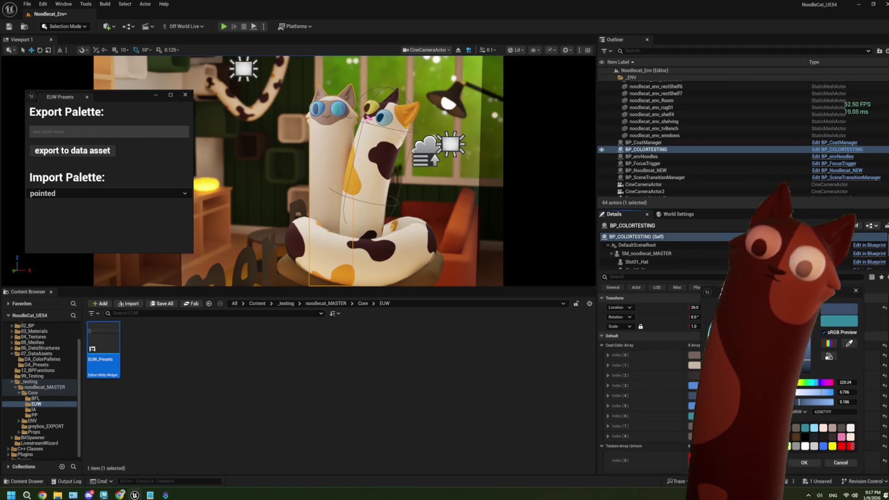
left_click_drag(806, 362, 823, 391)
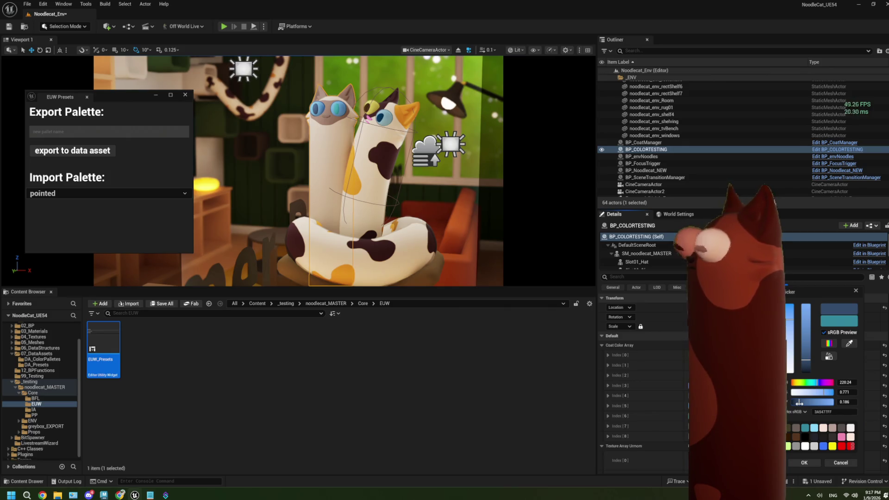
left_click_drag(798, 403, 797, 403)
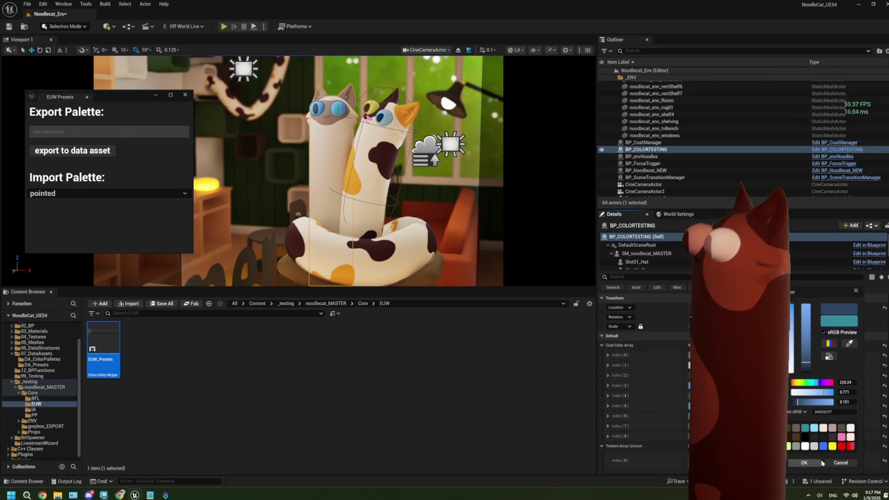
left_click(805, 463)
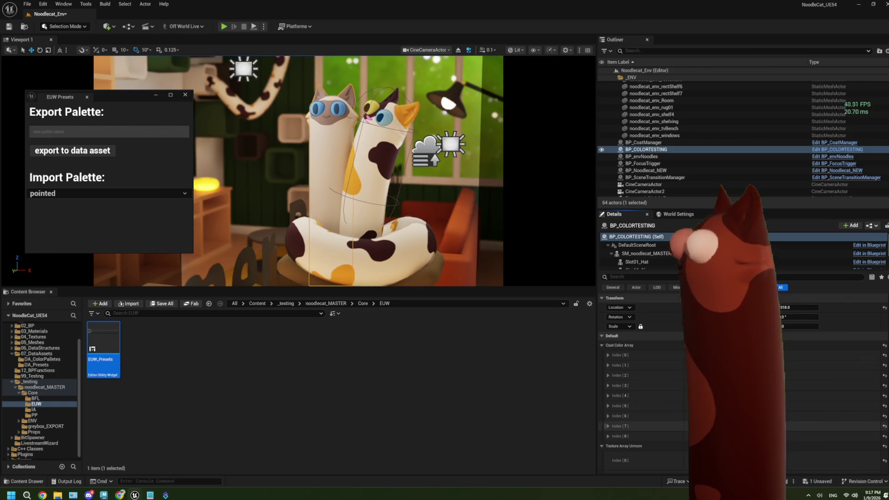
Turn the Index [0] grey-brown coat colour into a darker, redder red-brown
left_click(741, 355)
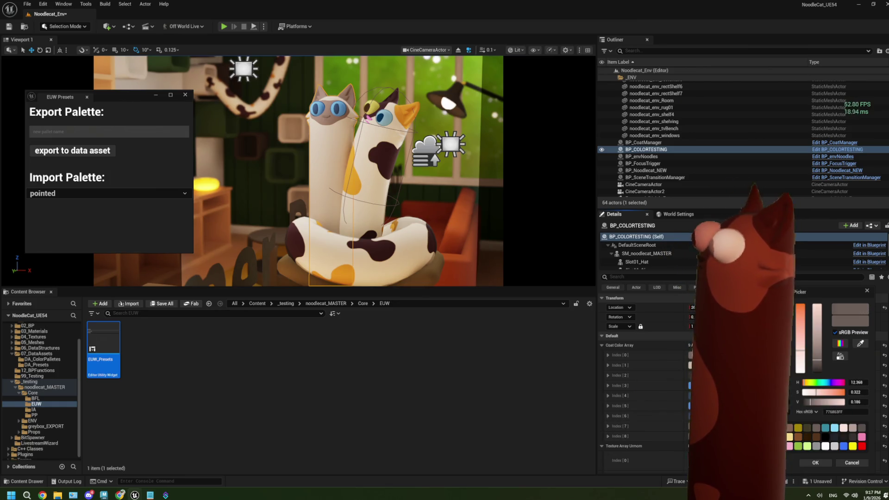
left_click_drag(741, 340, 750, 347)
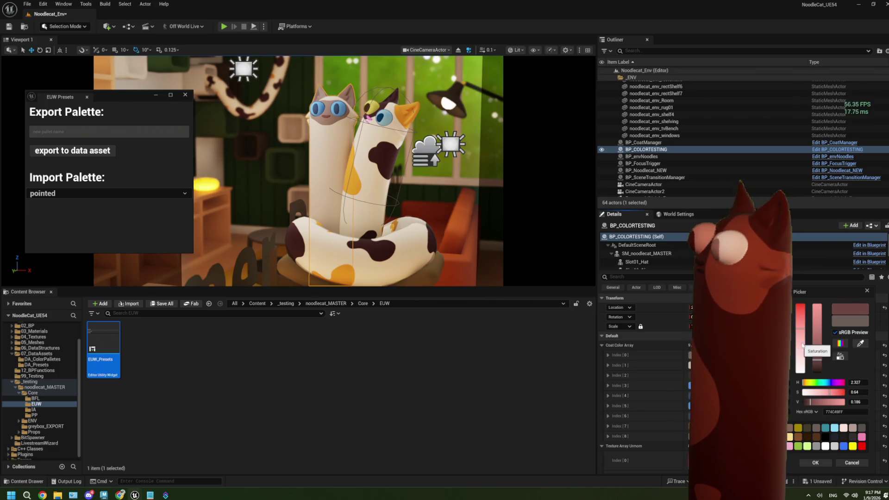
left_click(818, 367)
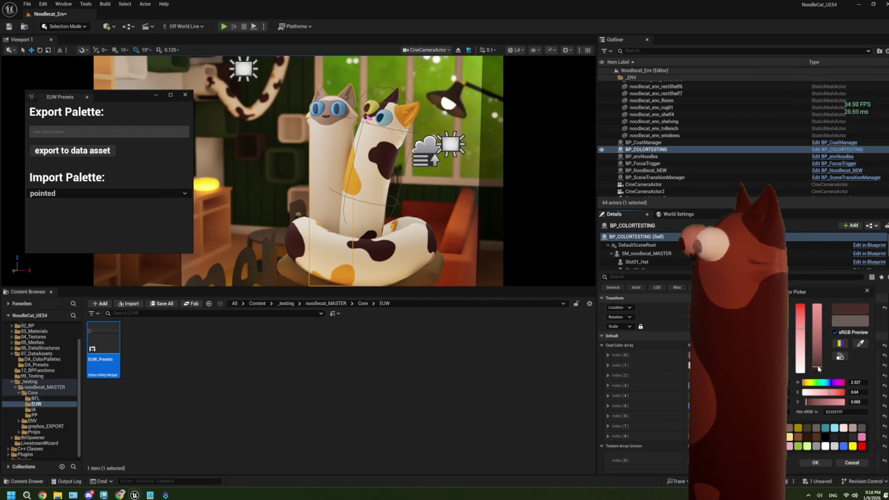
left_click(800, 338)
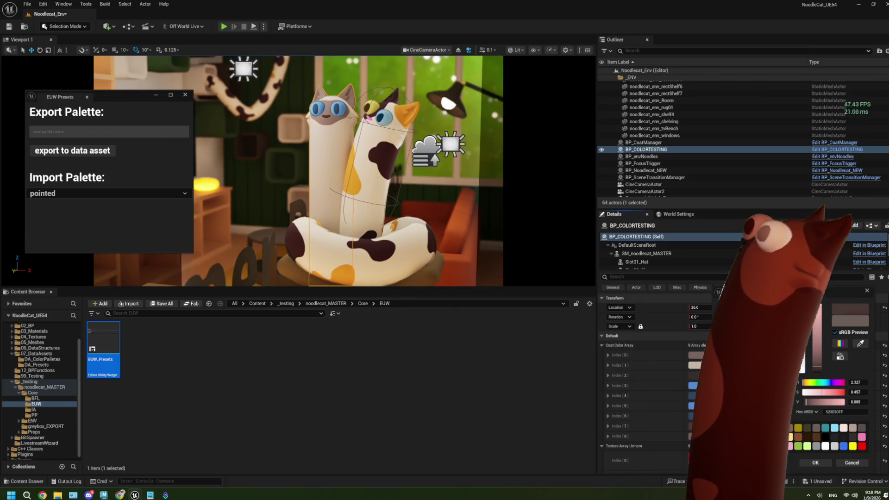
left_click_drag(824, 370, 820, 370)
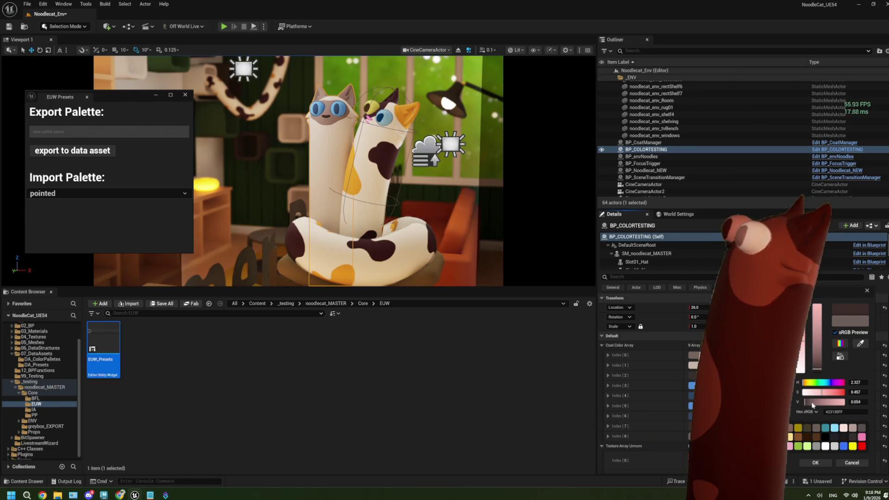
left_click(815, 463)
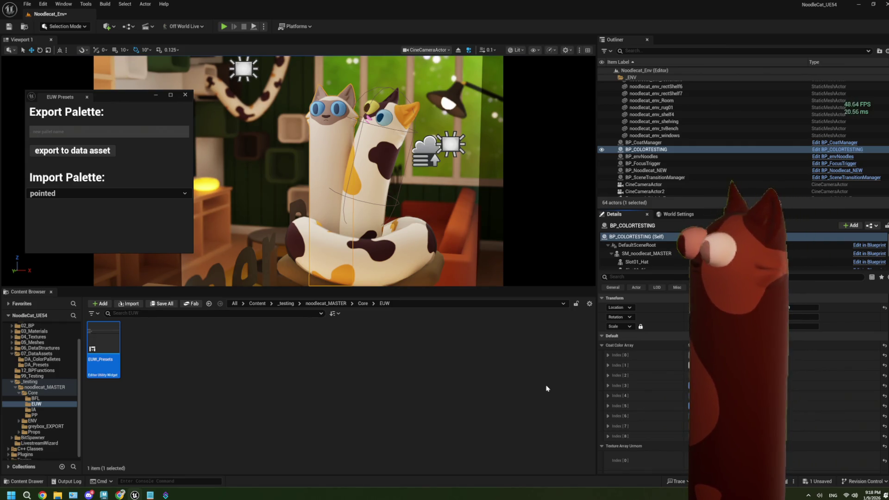
left_click(72, 131)
Export the palette as 'pointed', overwriting the existing asset; the export fails with warnings
type("pointed")
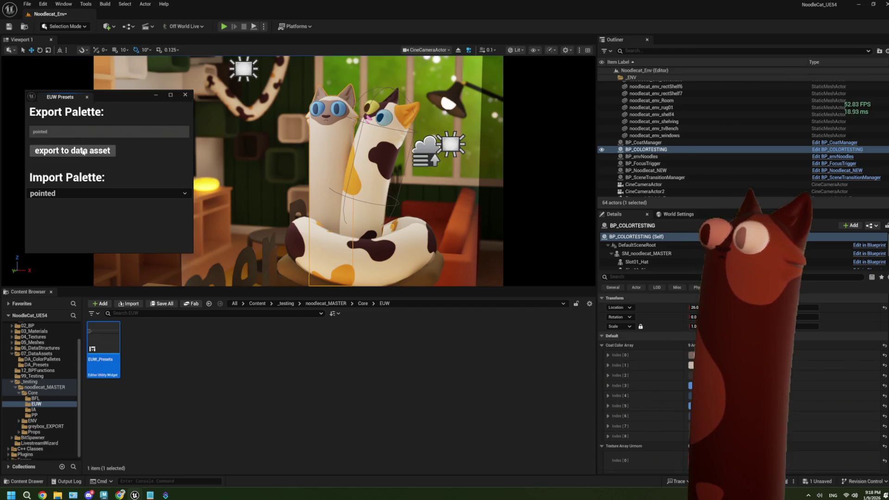
left_click(73, 151)
left_click(492, 273)
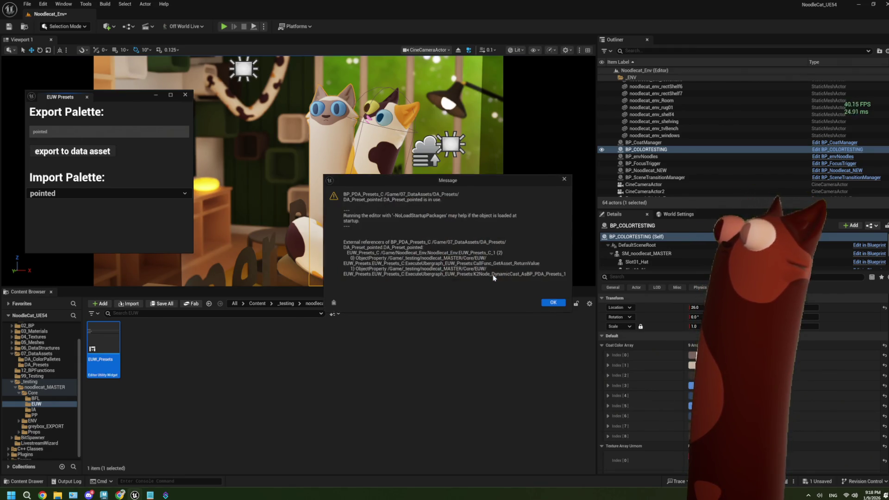
left_click(555, 304)
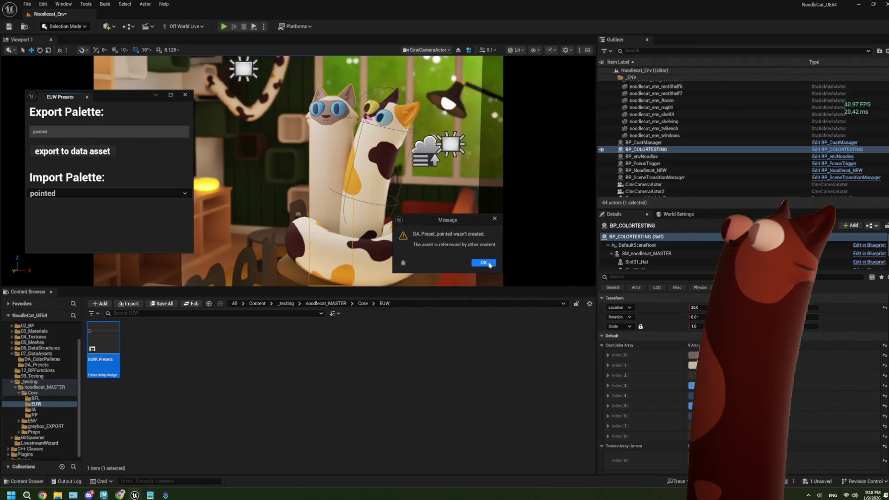
left_click(484, 263)
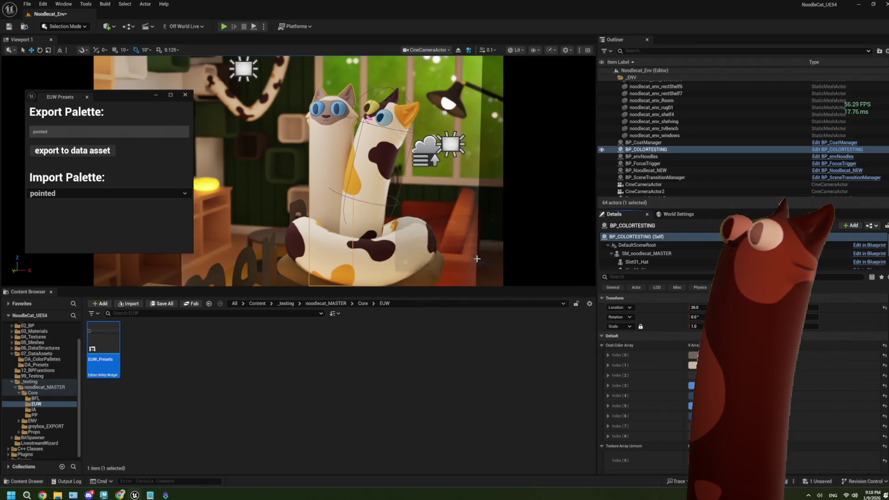
Rerun EUW_Presets and export 'pointed' to a data asset again, overwriting it
left_click(184, 96)
right_click(95, 343)
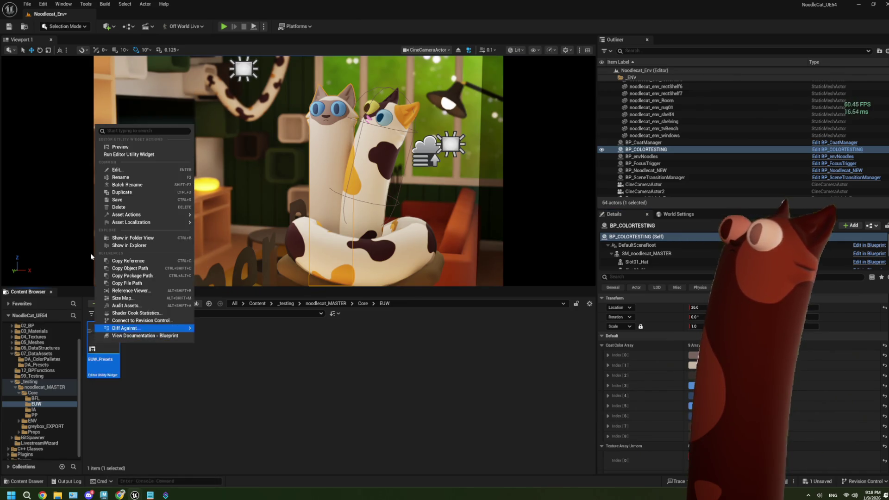
left_click(111, 156)
left_click(62, 131)
type("pointed")
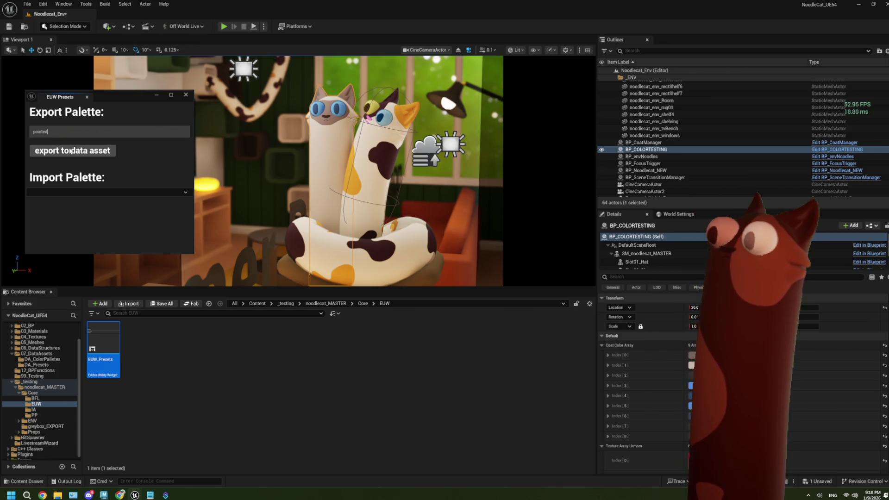
left_click(73, 151)
left_click(480, 274)
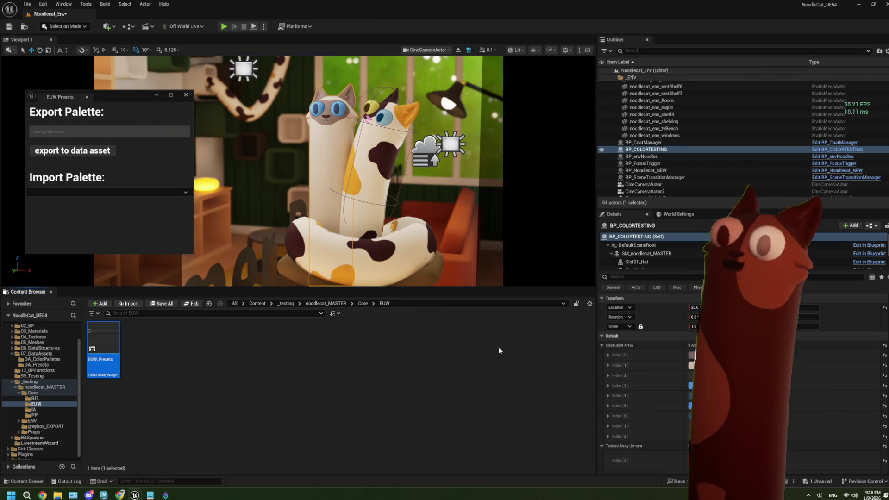
left_click(185, 95)
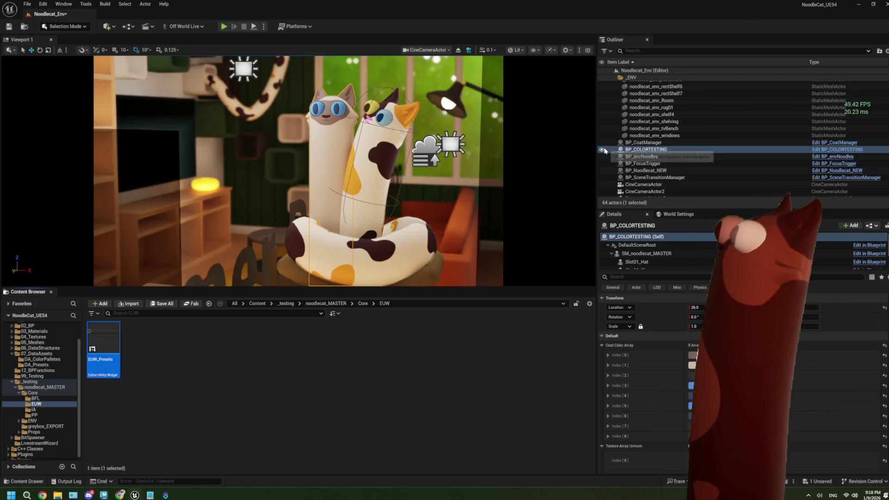
Hide the BP_COLORTESTING cat in the level via its Outliner eye icon
left_click(639, 277)
type("vi")
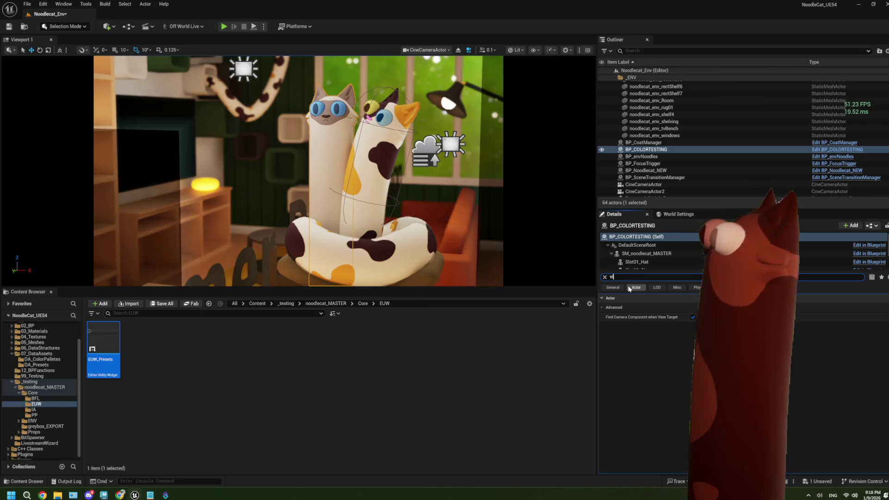
type("s")
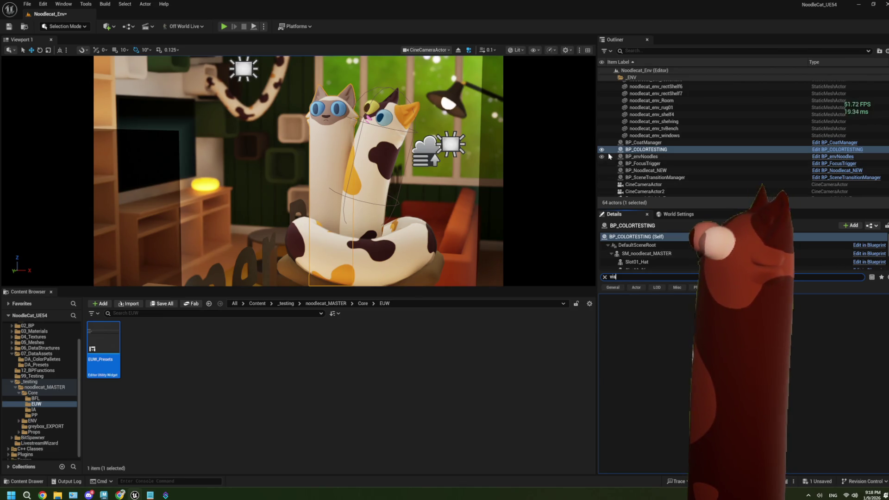
left_click(605, 277)
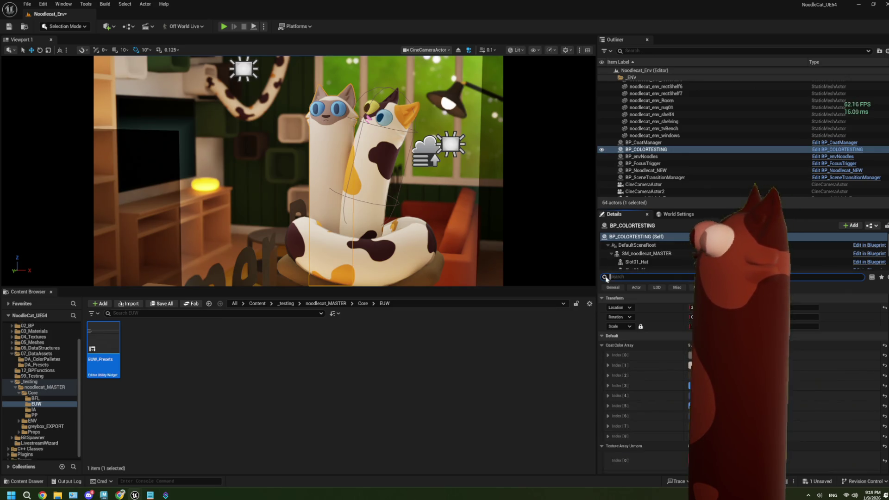
left_click(602, 150)
Save the level and bring up the ThePlan.txt notes in Notepad
left_click(510, 352)
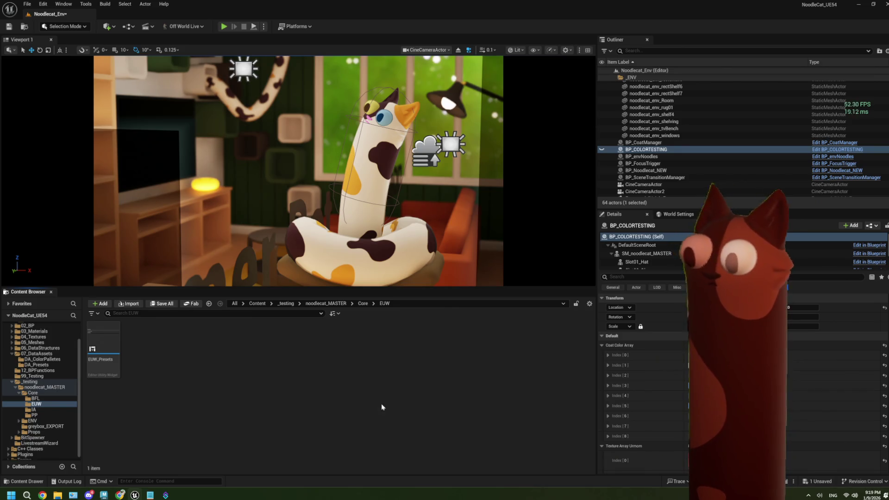
key("ctrl+s")
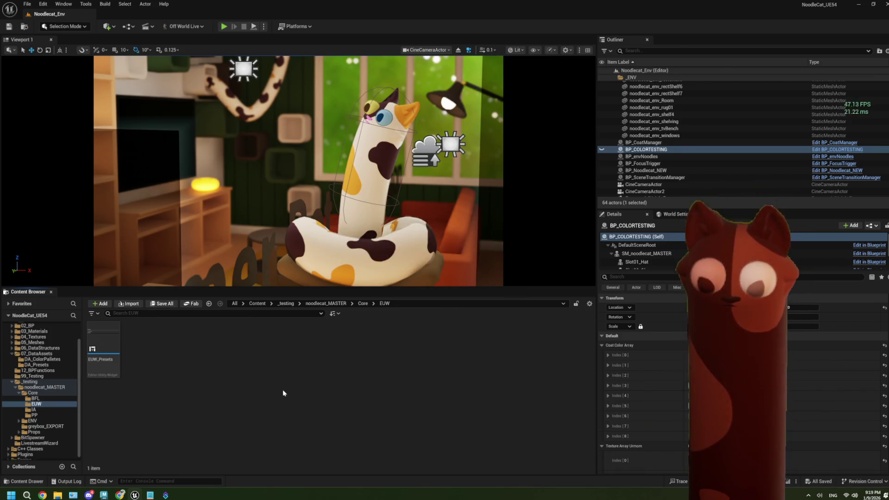
left_click(150, 495)
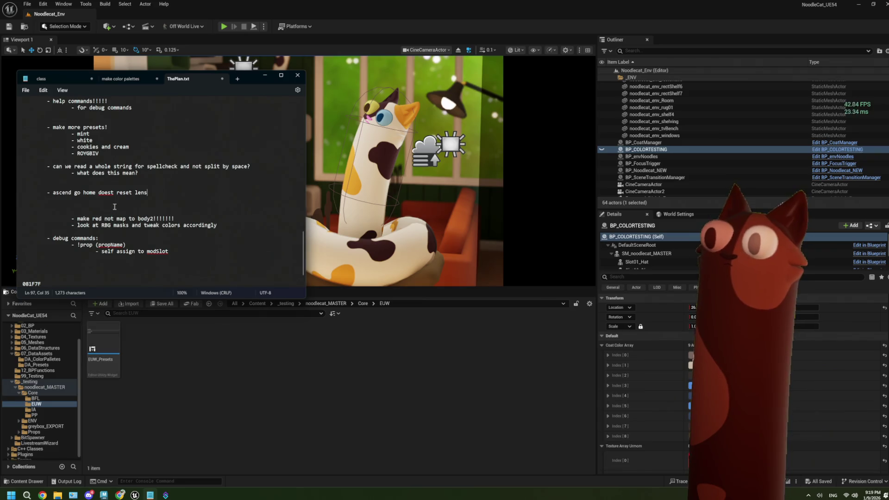
left_click_drag(221, 226, 72, 219)
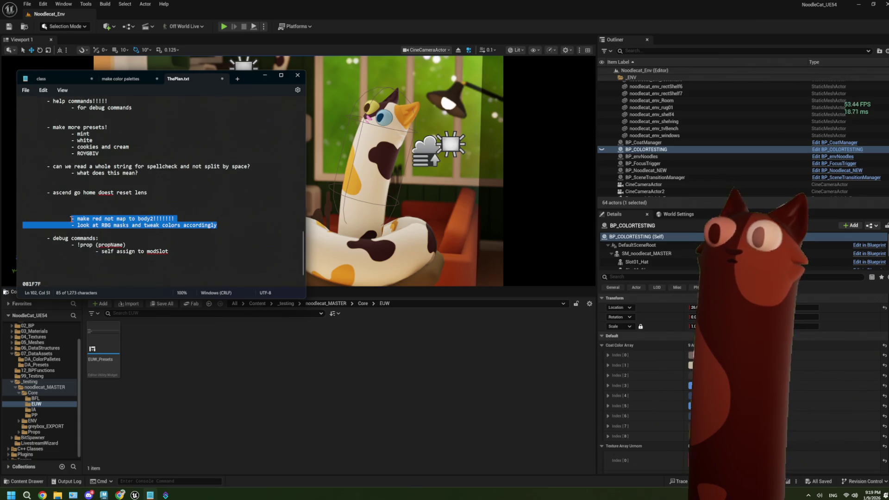
mouse_move(103, 155)
left_mouse_down()
mouse_move(28, 134)
mouse_move(47, 126)
left_mouse_up()
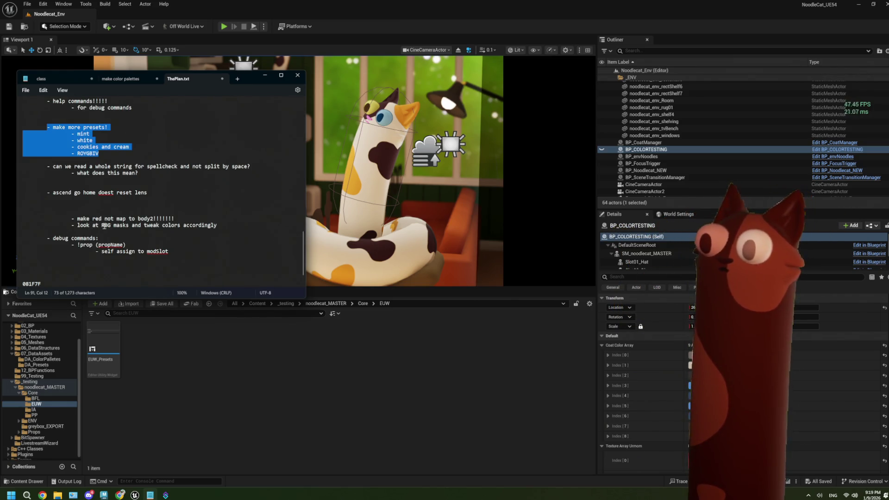
double_click(103, 192)
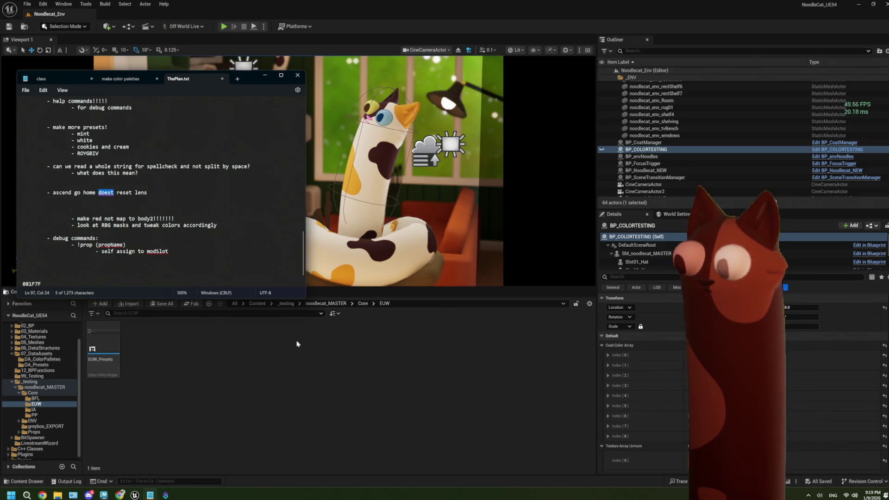
left_click(327, 303)
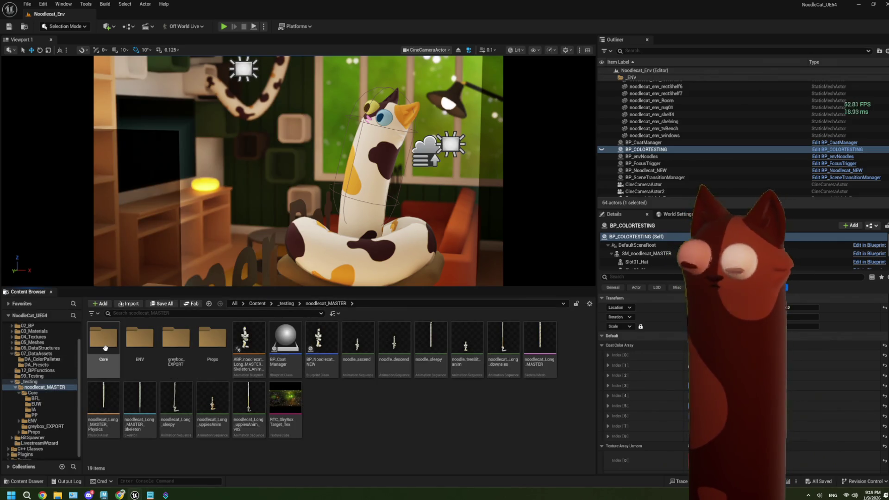
Open BP_SceneTransitionManager from the Core folder
double_click(104, 347)
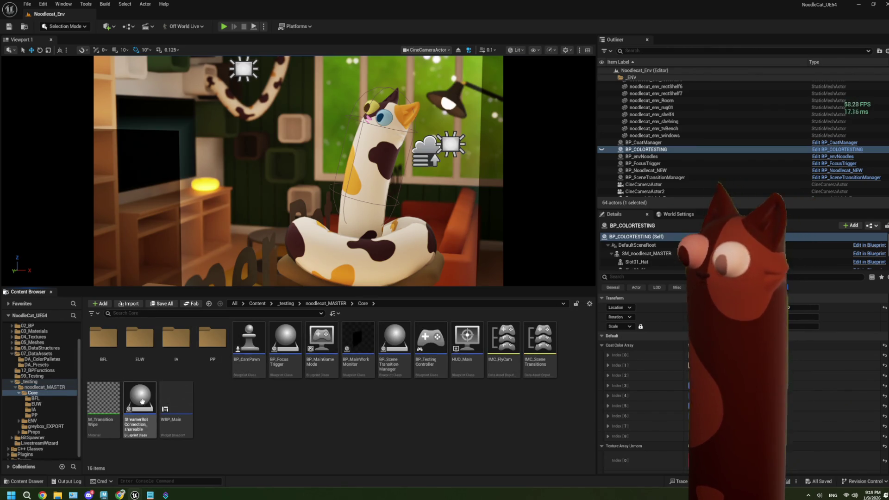
double_click(395, 340)
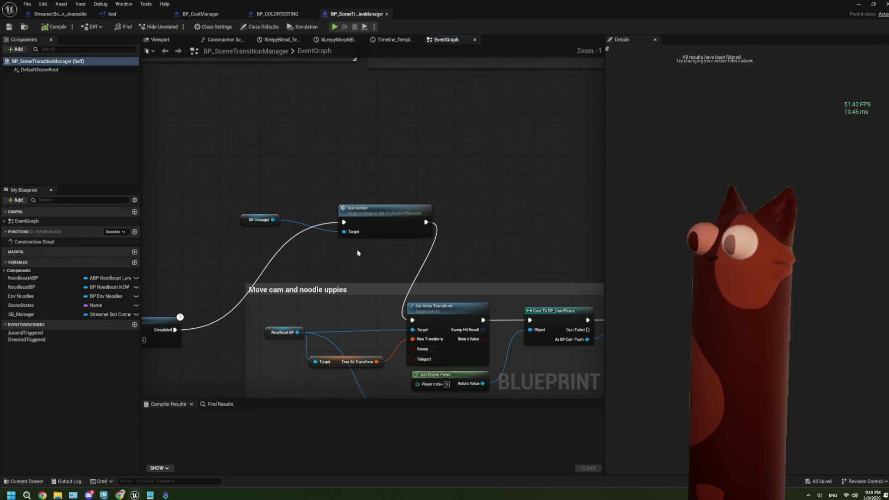
scroll(360, 249, "up", 4)
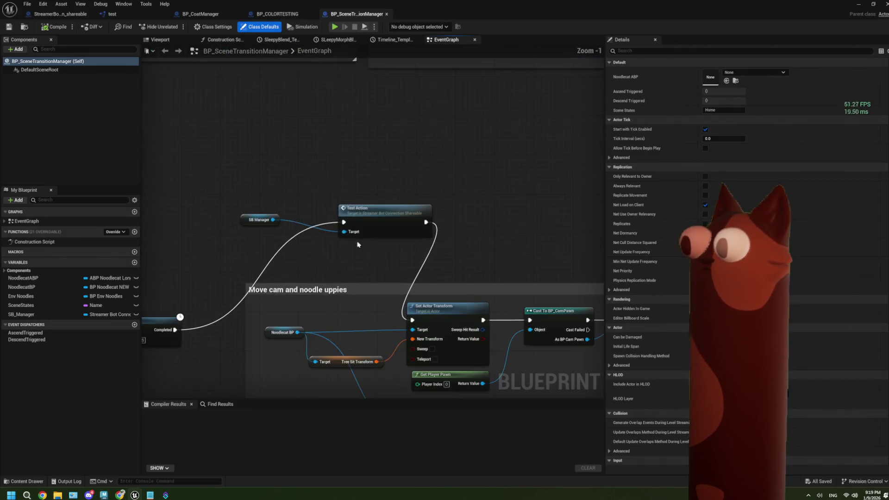
Delete the SB Manager and Test Action nodes and wire Delay's Completed to Set Actor Transform
mouse_move(267, 183)
left_mouse_down()
mouse_move(429, 252)
mouse_move(396, 248)
left_mouse_up()
key("Delete")
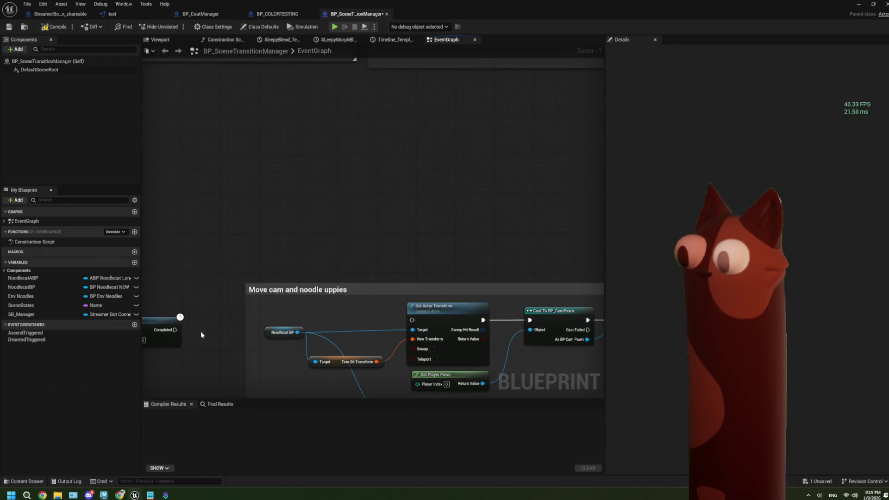
left_click_drag(176, 330, 409, 318)
key("ctrl+z")
scroll(409, 318, "down", 3)
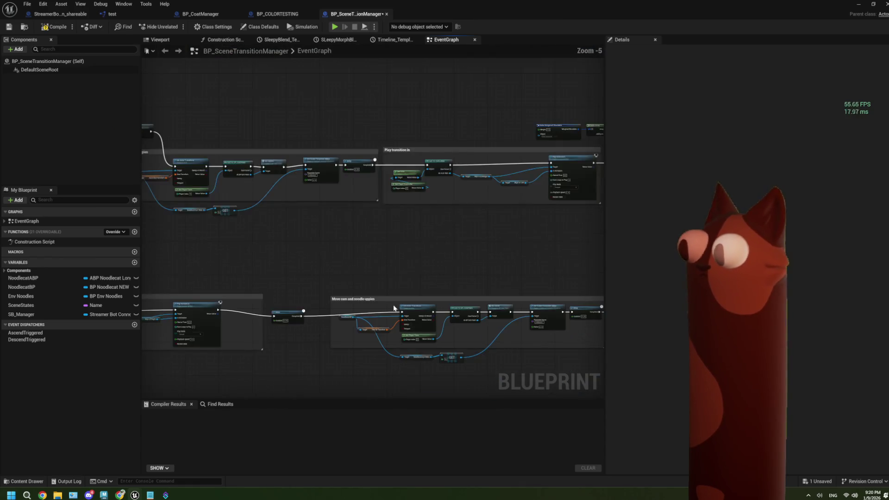
scroll(327, 264, "up", 2)
left_click_drag(195, 118, 360, 167)
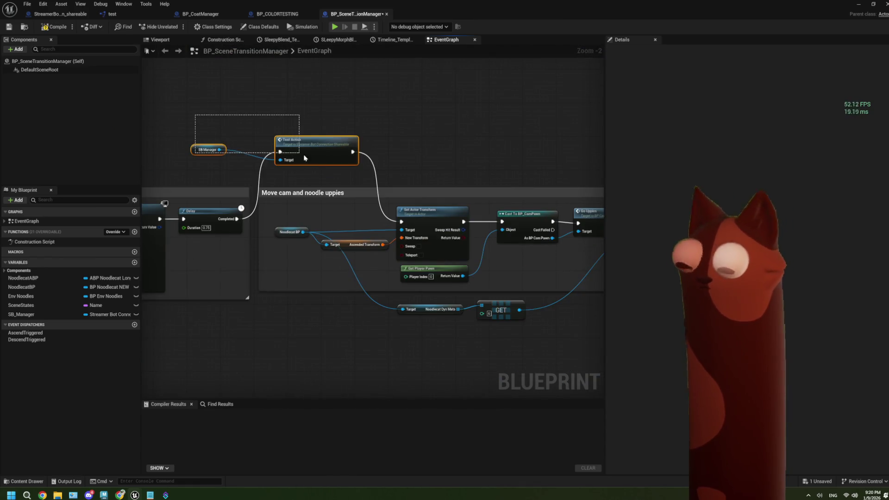
key("Delete")
mouse_move(239, 220)
left_mouse_down()
mouse_move(384, 232)
mouse_move(402, 222)
left_mouse_up()
scroll(303, 340, "down", 5)
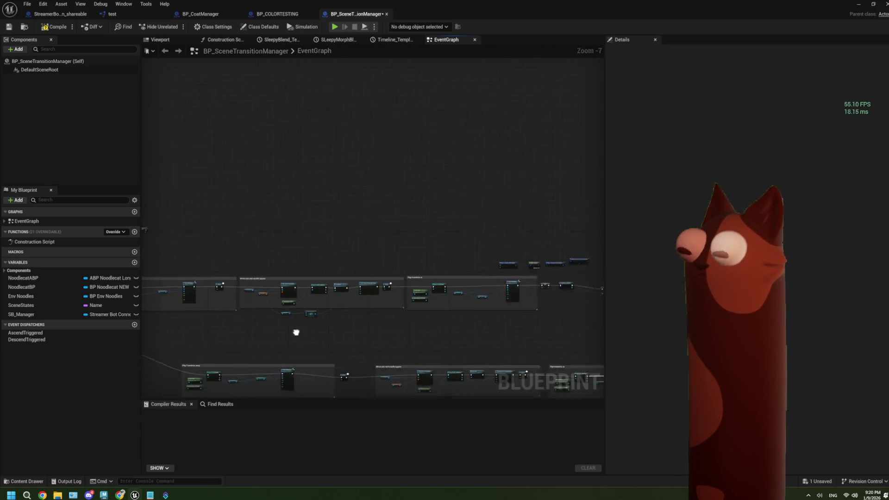
scroll(296, 270, "up", 3)
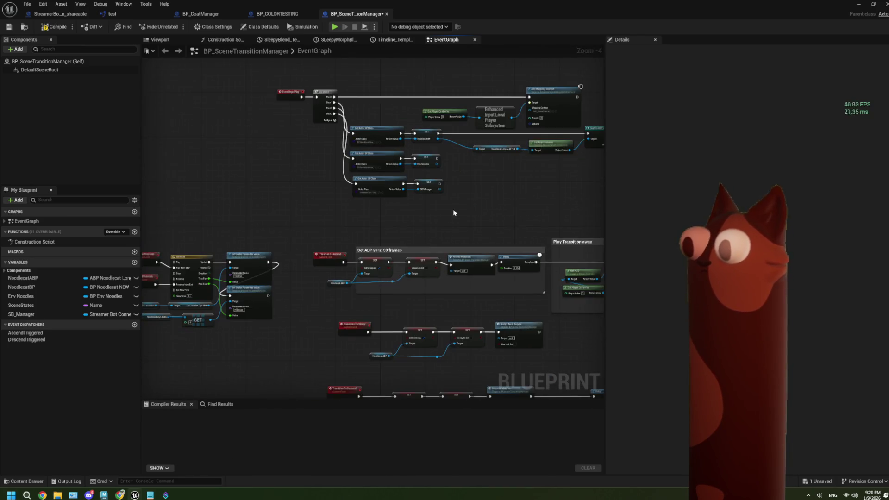
Review the Timeline, transition and BeginPlay node groups, then return to the level editor
left_click_drag(293, 276, 398, 249)
scroll(342, 248, "up", 1)
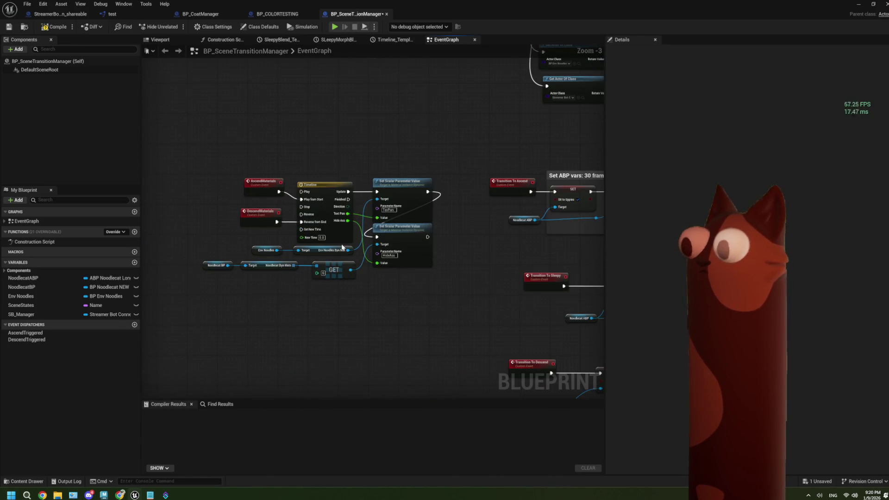
scroll(361, 273, "down", 3)
scroll(383, 266, "up", 1)
scroll(420, 274, "up", 1)
left_click_drag(421, 273, 353, 235)
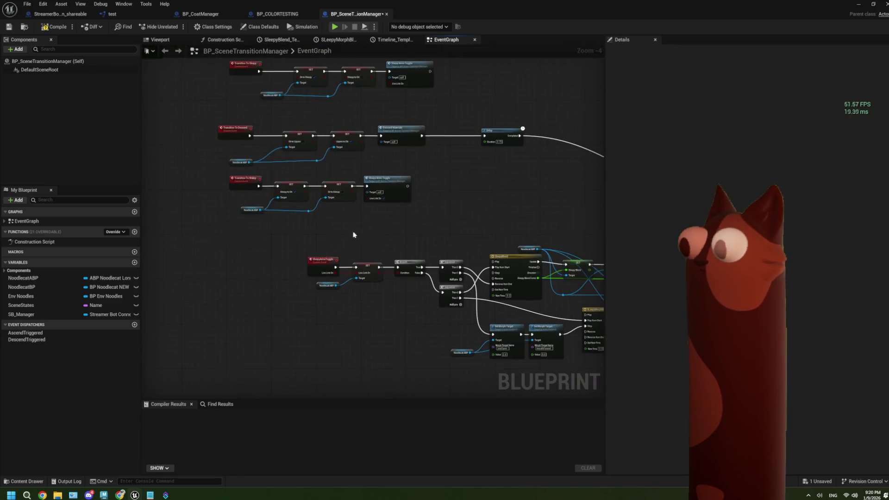
mouse_move(477, 231)
left_mouse_down()
mouse_move(401, 195)
mouse_move(161, 187)
mouse_move(340, 274)
mouse_move(218, 291)
left_mouse_up()
mouse_move(516, 258)
left_mouse_down()
mouse_move(287, 269)
mouse_move(420, 248)
mouse_move(318, 258)
left_mouse_up()
scroll(287, 269, "down", 2)
scroll(377, 264, "up", 3)
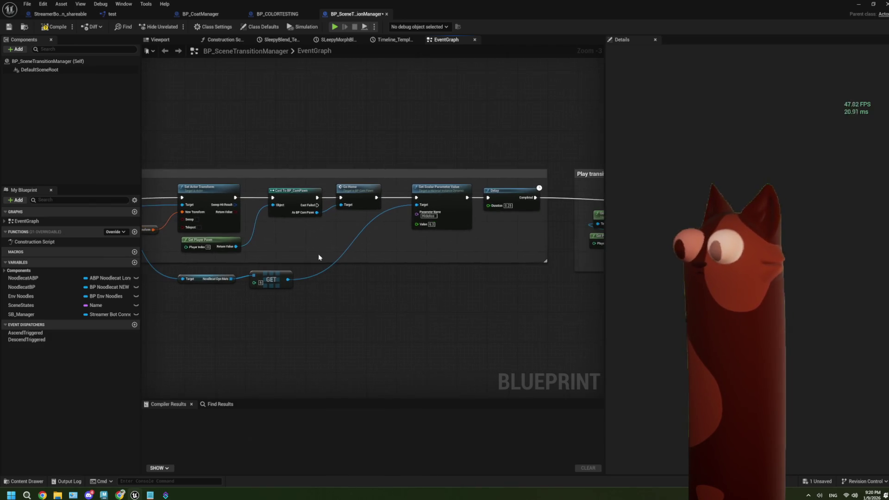
left_click_drag(459, 260, 367, 276)
left_click_drag(518, 278, 425, 280)
scroll(425, 279, "down", 1)
scroll(423, 272, "up", 1)
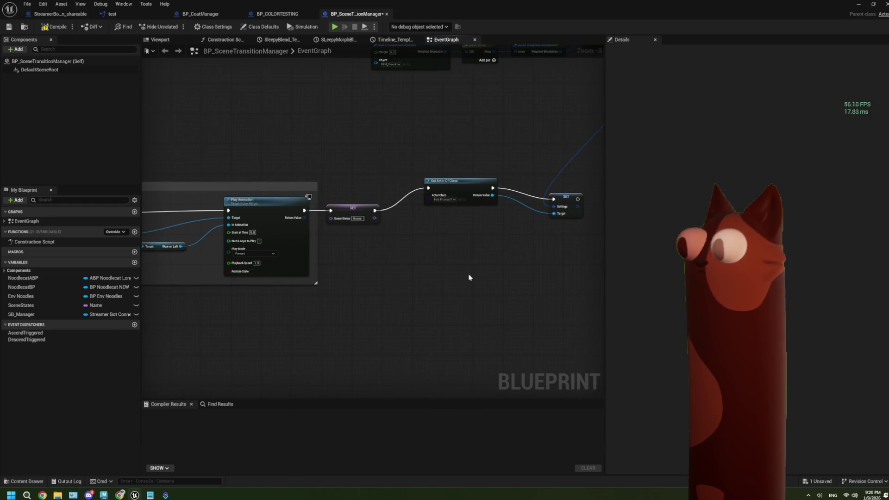
scroll(469, 277, "down", 2)
scroll(294, 238, "down", 2)
scroll(354, 218, "up", 1)
scroll(344, 214, "down", 1)
scroll(278, 182, "up", 1)
scroll(312, 206, "up", 1)
scroll(357, 243, "up", 1)
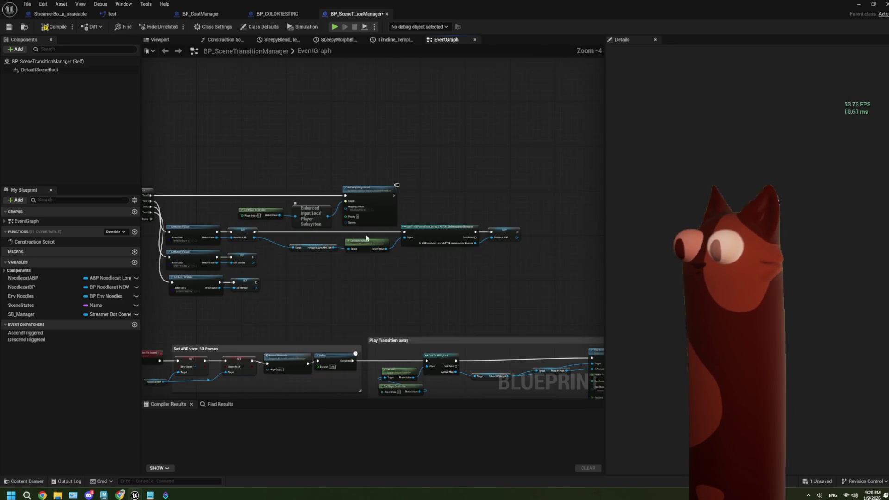
scroll(370, 259, "up", 1)
scroll(287, 290, "down", 2)
scroll(267, 290, "up", 1)
left_click_drag(266, 291, 358, 222)
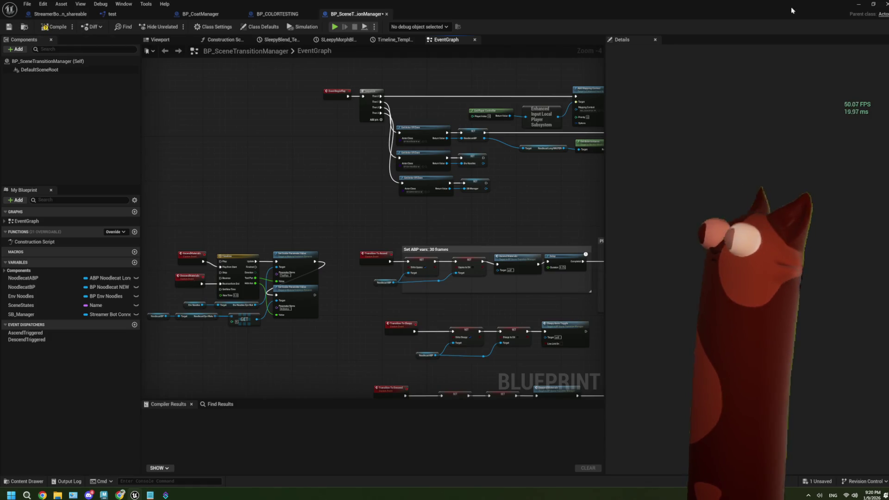
left_click(859, 4)
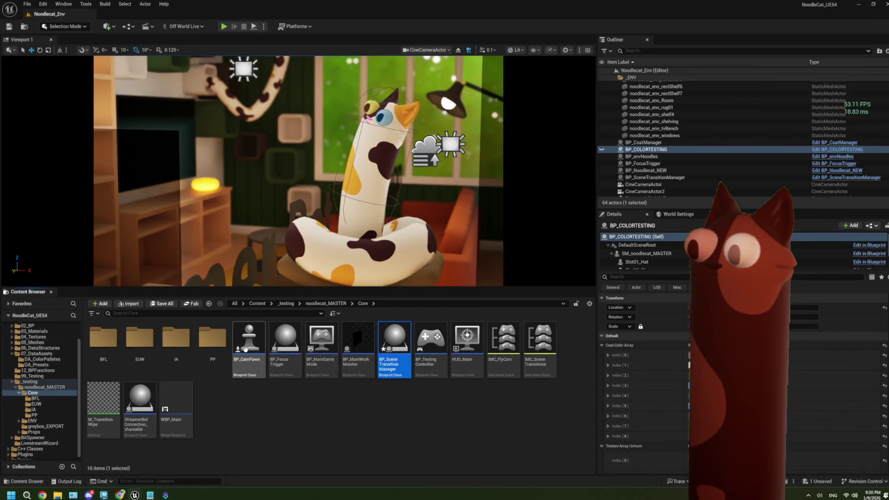
Open BP_CamPawn and jump from the Go Home call to its GoHome event
double_click(245, 346)
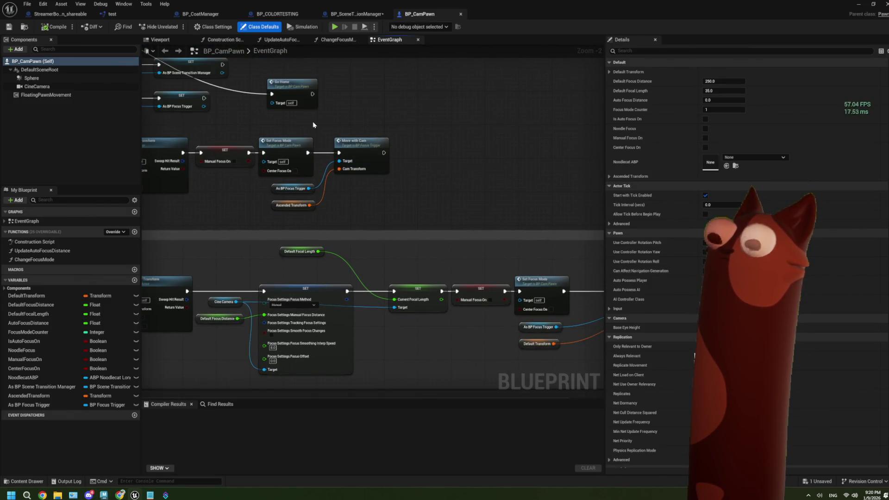
left_click(370, 161)
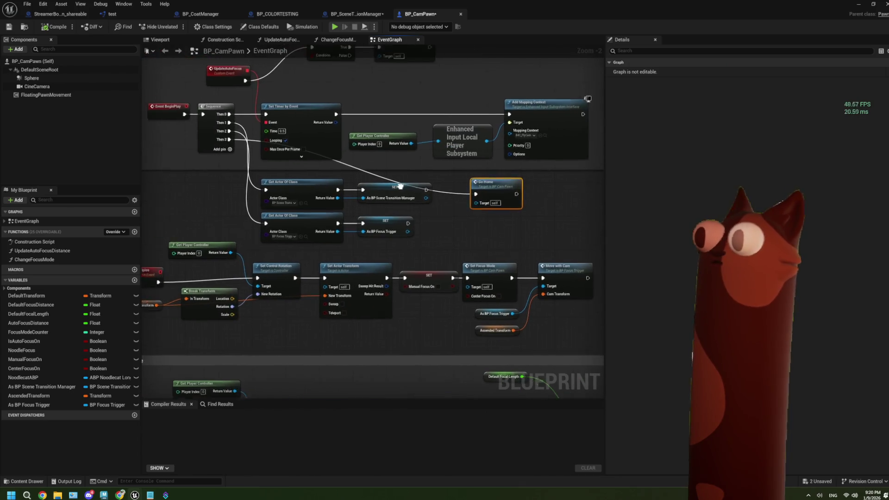
double_click(382, 176)
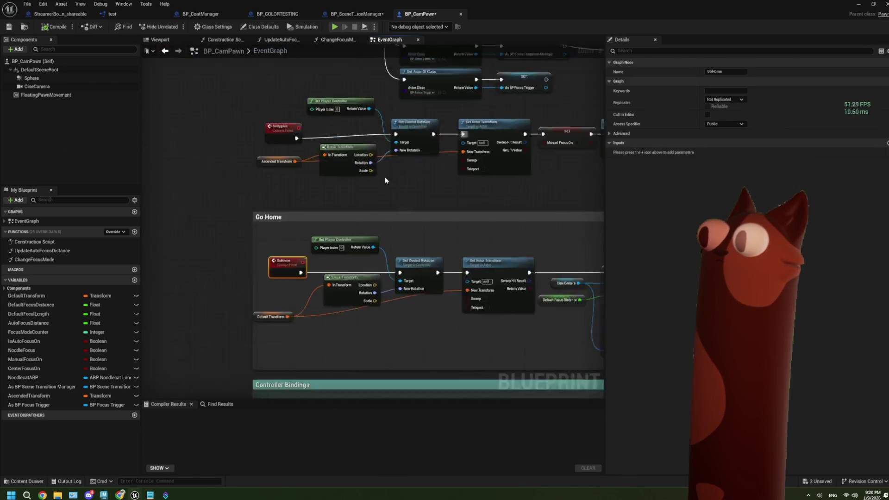
mouse_move(359, 233)
left_mouse_down()
mouse_move(115, 202)
mouse_move(340, 235)
left_mouse_up()
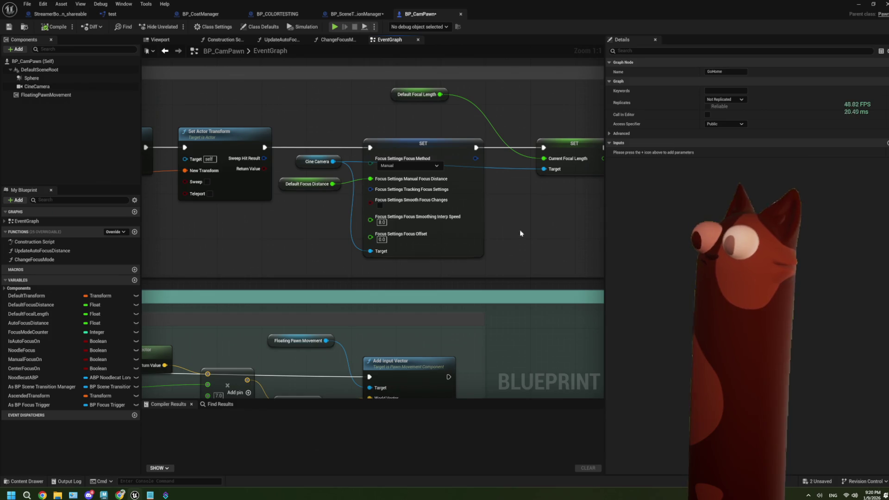
scroll(520, 230, "down", 1)
left_click_drag(520, 230, 444, 229)
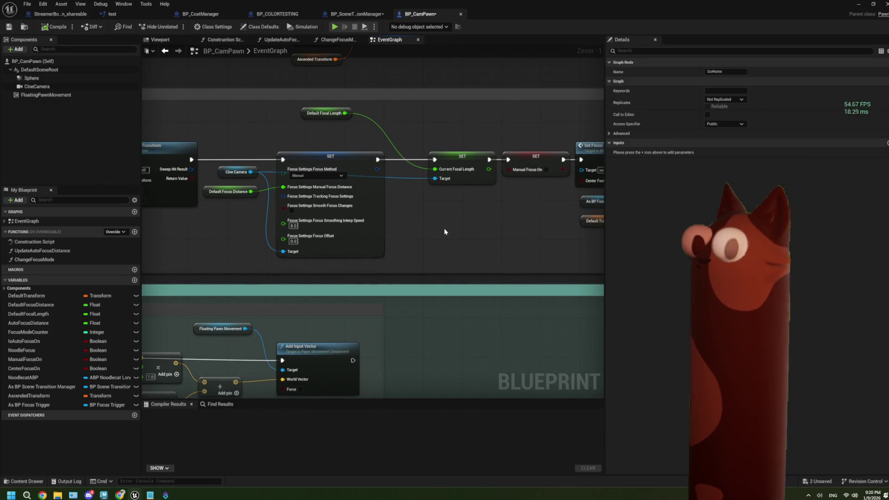
Move the Default Focal Length getter down-right and the Move with Cam node leftward
left_click(333, 114)
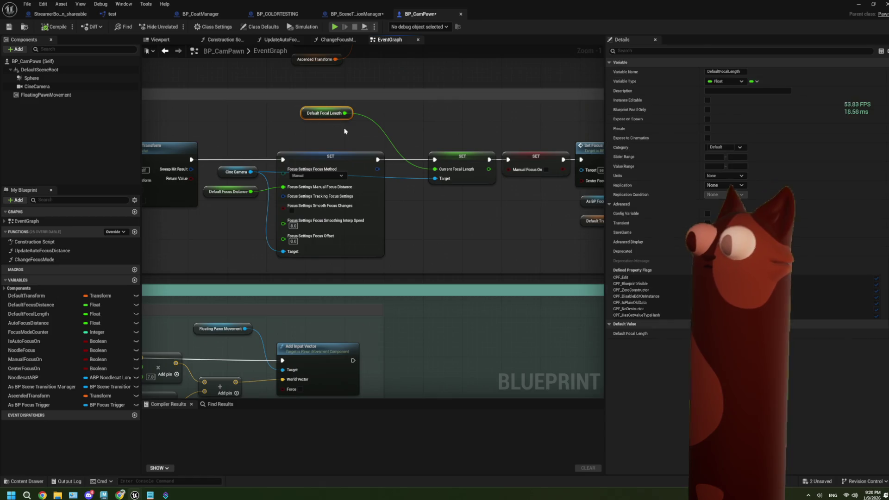
scroll(459, 231, "down", 2)
left_click_drag(459, 231, 428, 227)
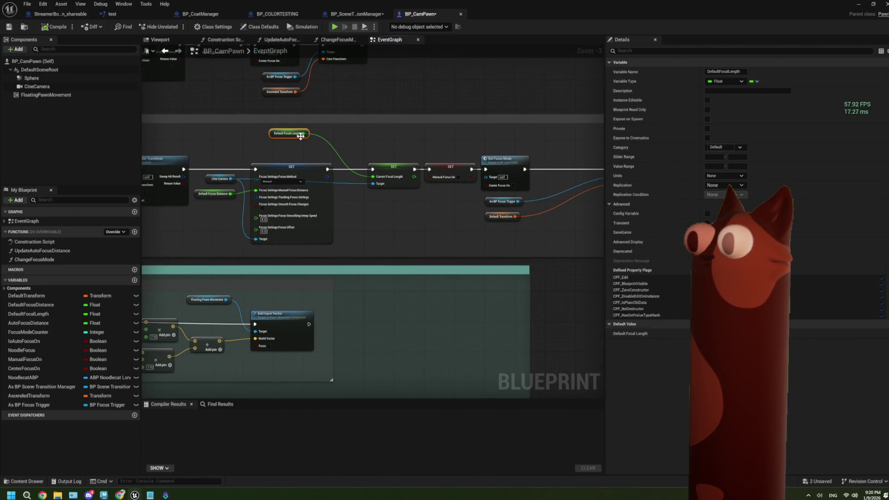
left_click_drag(300, 137, 324, 158)
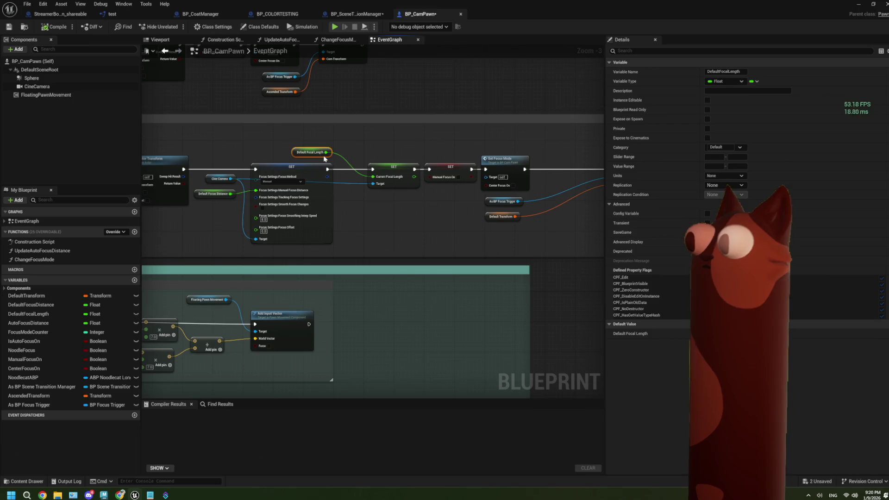
scroll(473, 205, "down", 2)
scroll(406, 204, "up", 2)
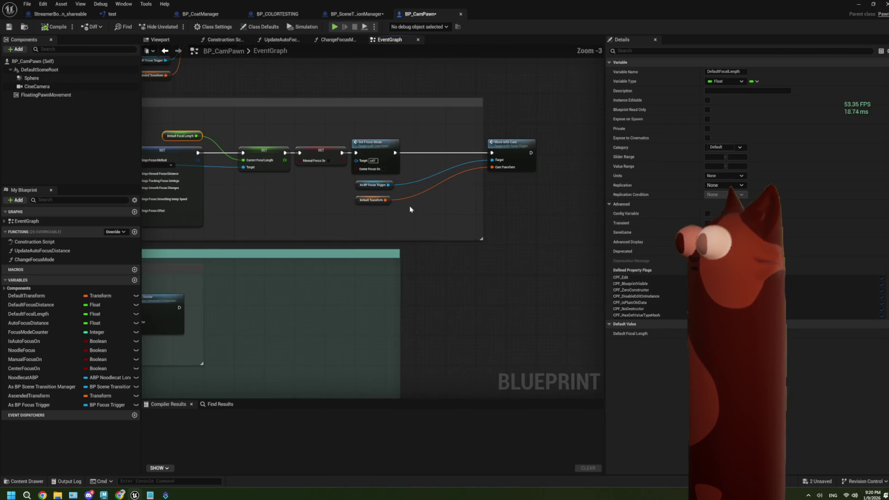
left_click_drag(515, 160, 441, 161)
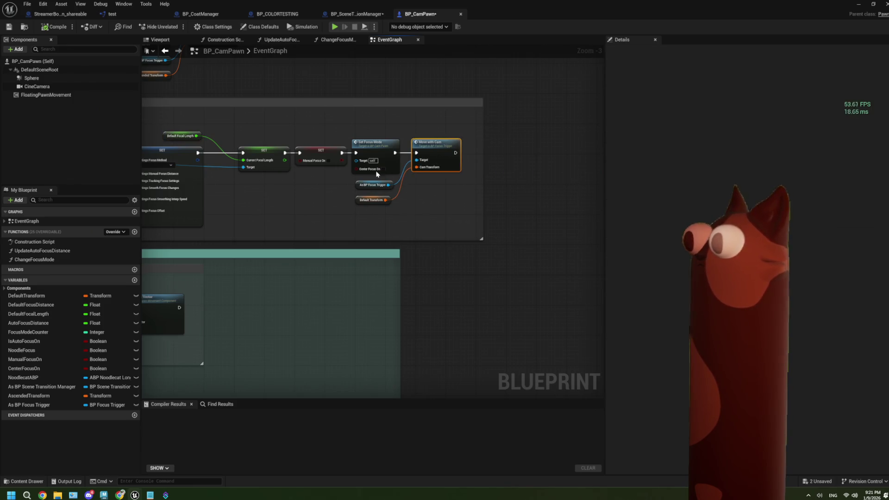
scroll(378, 174, "up", 2)
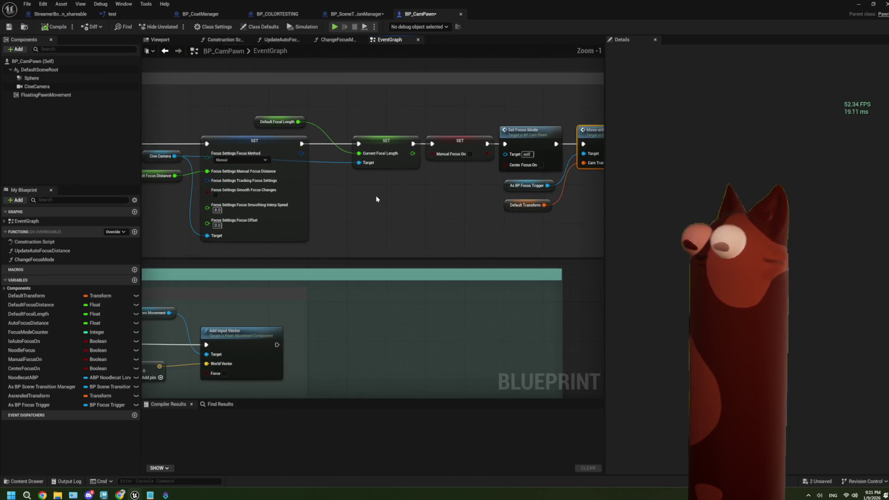
left_click(371, 121)
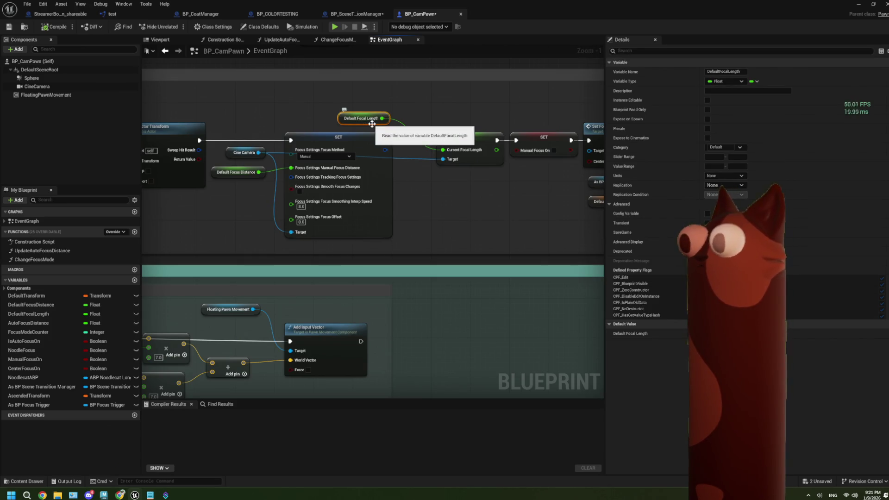
scroll(353, 158, "down", 1)
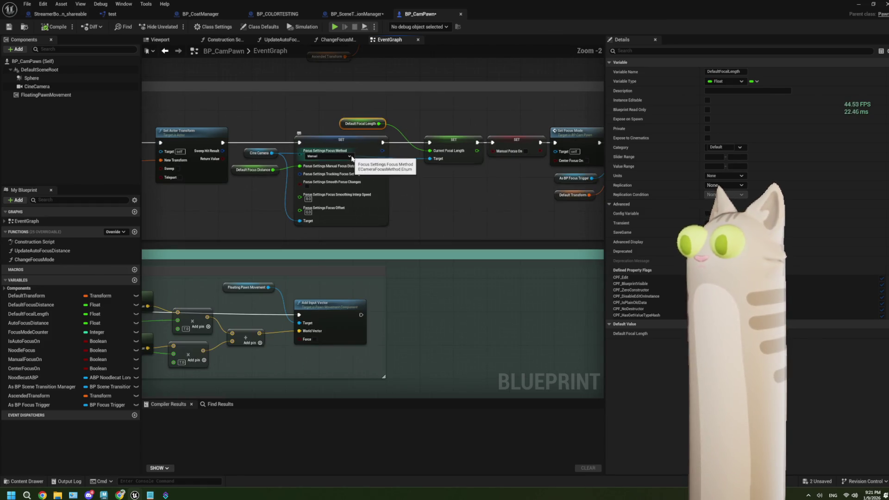
left_click_drag(352, 158, 399, 153)
Check the GoUppies event definition, then go back to the Go Home nodes
left_click_drag(245, 222, 387, 203)
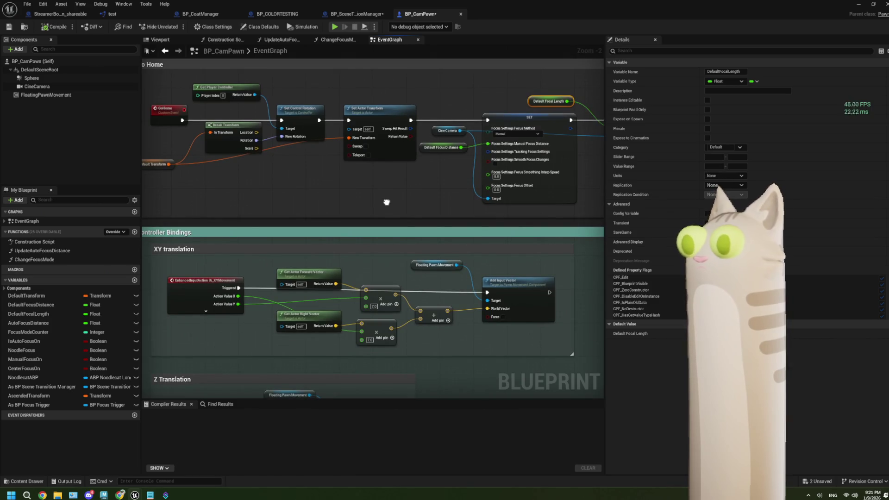
scroll(394, 204, "down", 4)
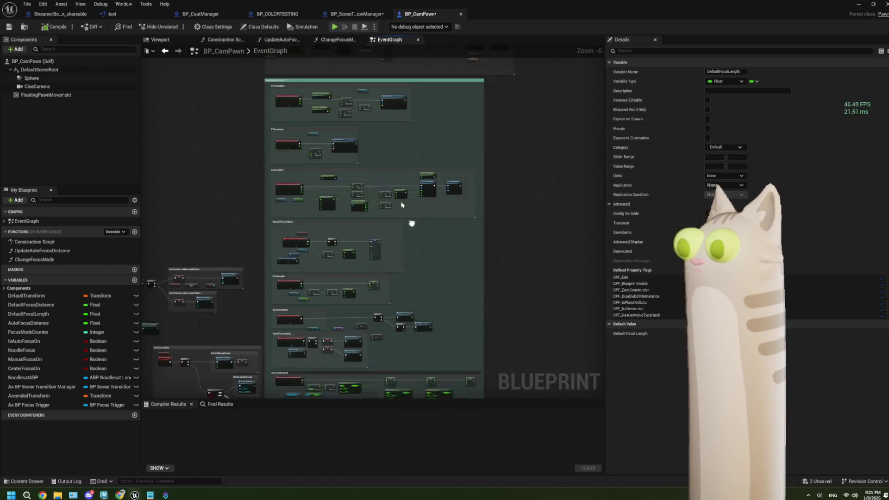
scroll(378, 268, "up", 2)
scroll(378, 212, "up", 4)
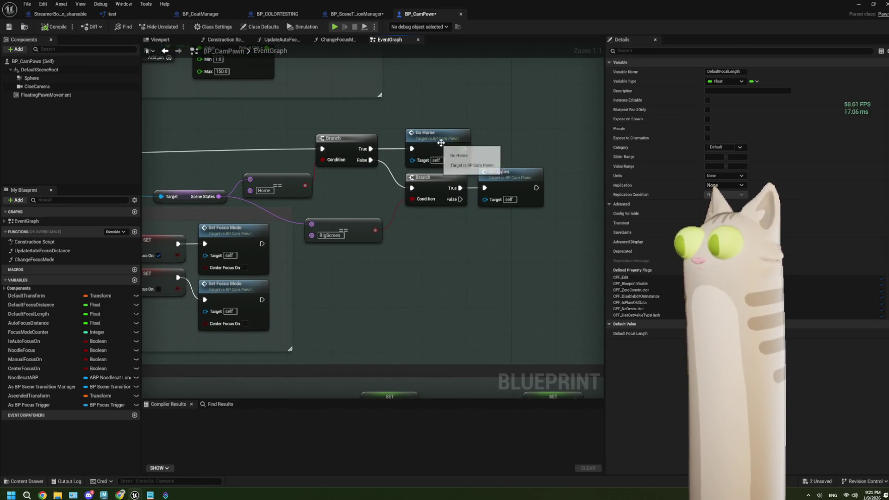
double_click(504, 174)
key("alt+Left")
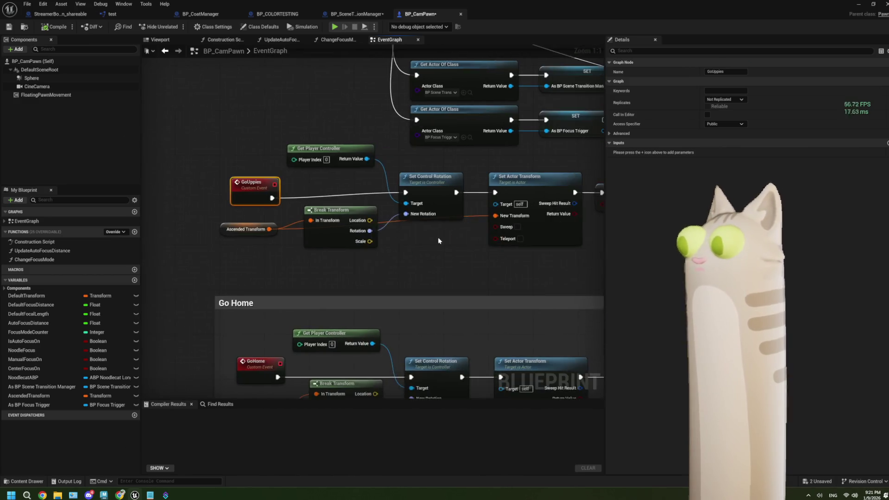
Duplicate the Default Focal Length and SET Current Focal Length nodes, moving the focus nodes aside
scroll(367, 238, "down", 3)
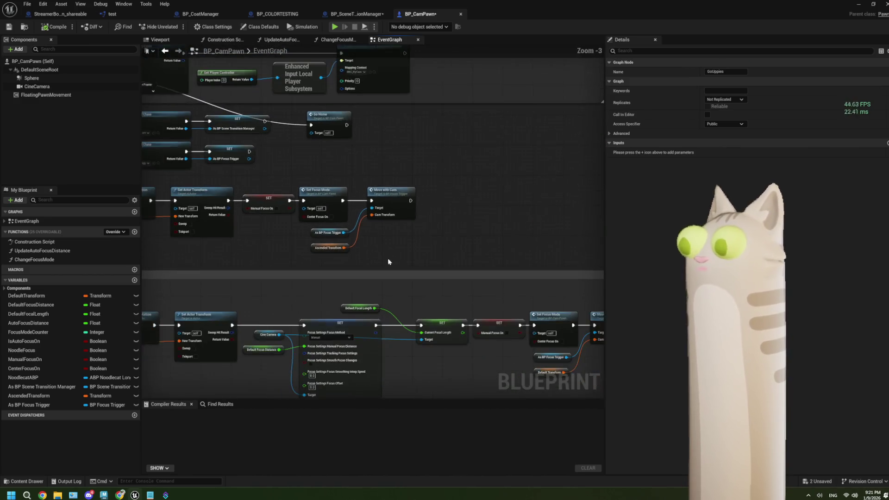
left_click_drag(331, 261, 372, 285)
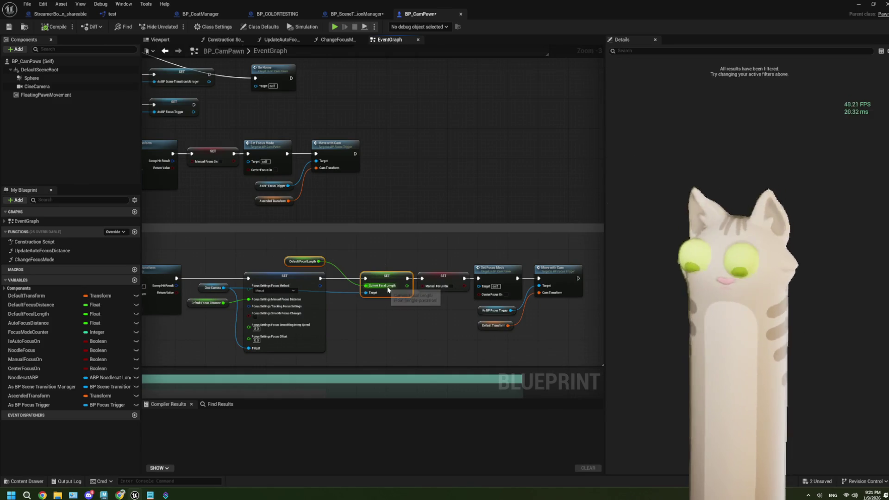
key("ctrl+c")
key("ctrl+v")
scroll(403, 142, "up", 2)
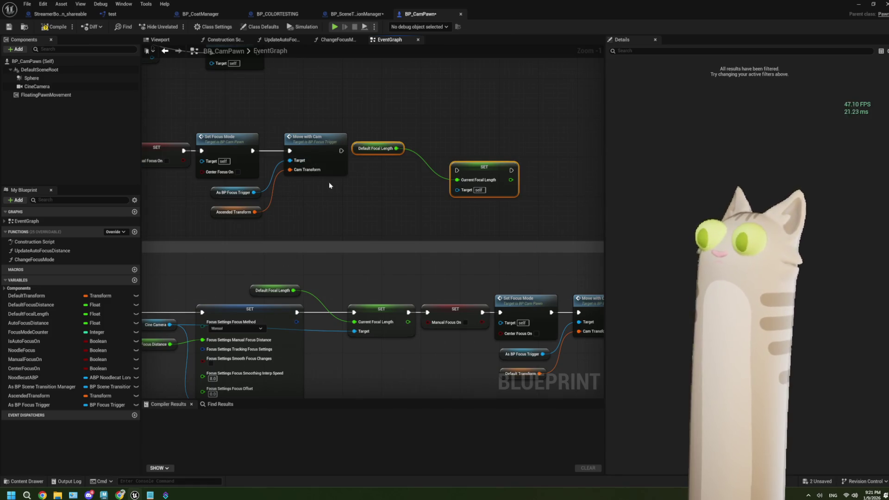
left_click_drag(225, 221, 422, 183)
left_click_drag(273, 140, 394, 249)
left_click_drag(275, 141, 430, 242)
mouse_move(424, 178)
left_mouse_down()
mouse_move(505, 106)
mouse_move(634, 148)
mouse_move(602, 139)
left_mouse_up()
Route the execution wire through the pasted SET Current Focal Length node
scroll(397, 207, "down", 2)
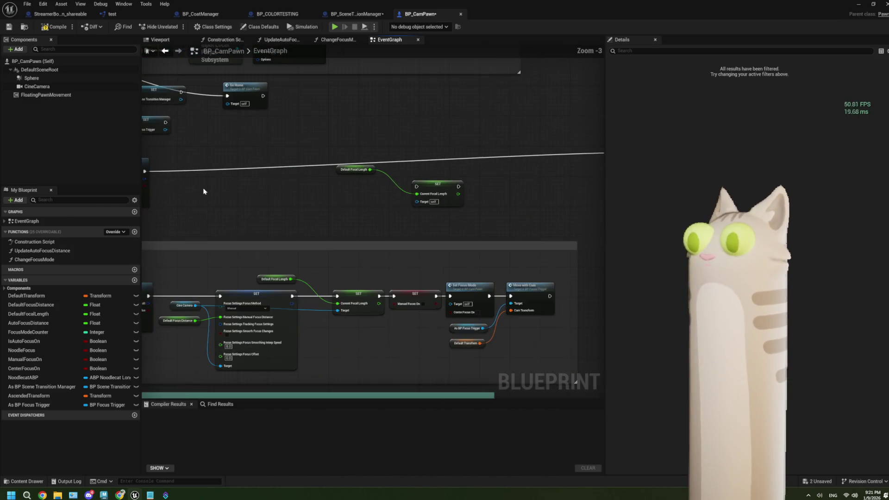
left_click_drag(153, 178, 421, 185)
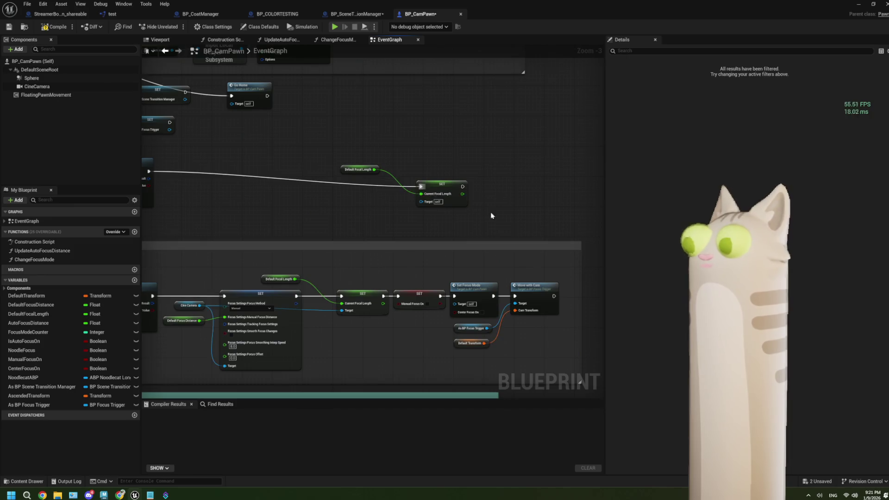
mouse_move(369, 195)
left_mouse_down()
mouse_move(419, 198)
mouse_move(547, 165)
left_mouse_up()
scroll(394, 216, "down", 2)
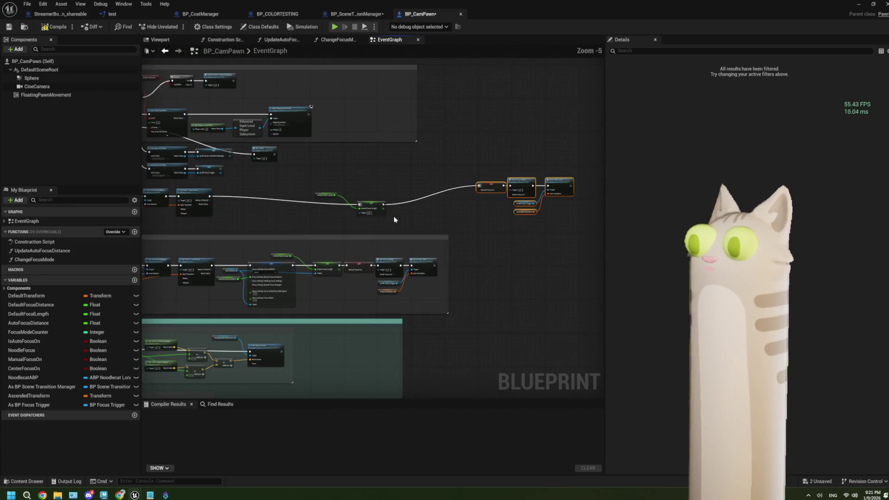
scroll(312, 265, "up", 3)
Paste a Cine Camera getter and connect it to the SET node's Target
left_click(306, 252)
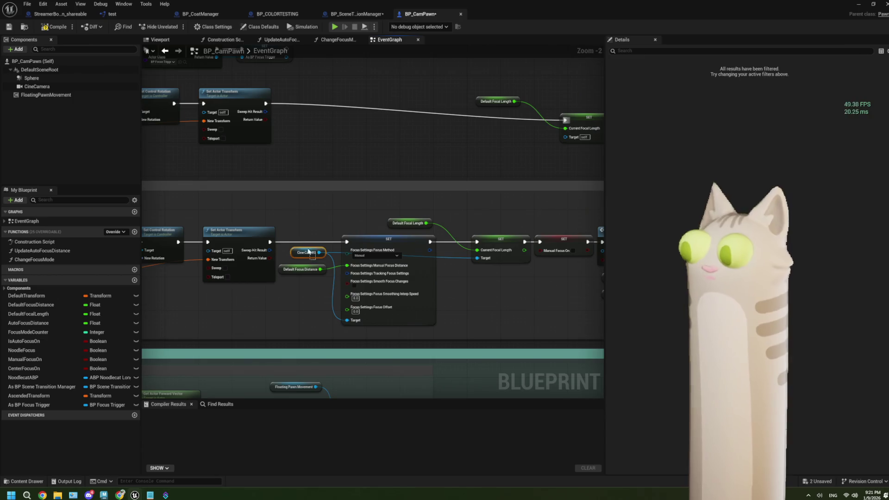
key("ctrl+c")
key("ctrl+v")
left_click_drag(407, 123, 569, 140)
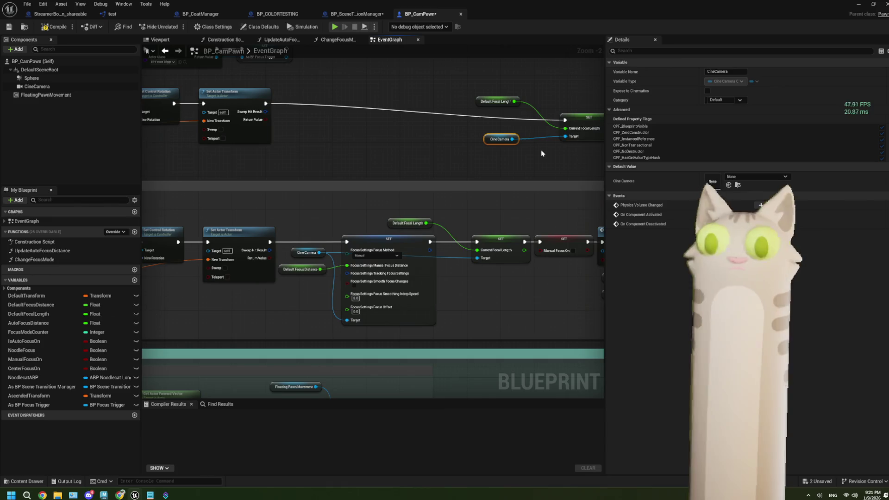
Move Default Focal Length beside Cine Camera and shift the SET group into the chain
scroll(542, 151, "up", 1)
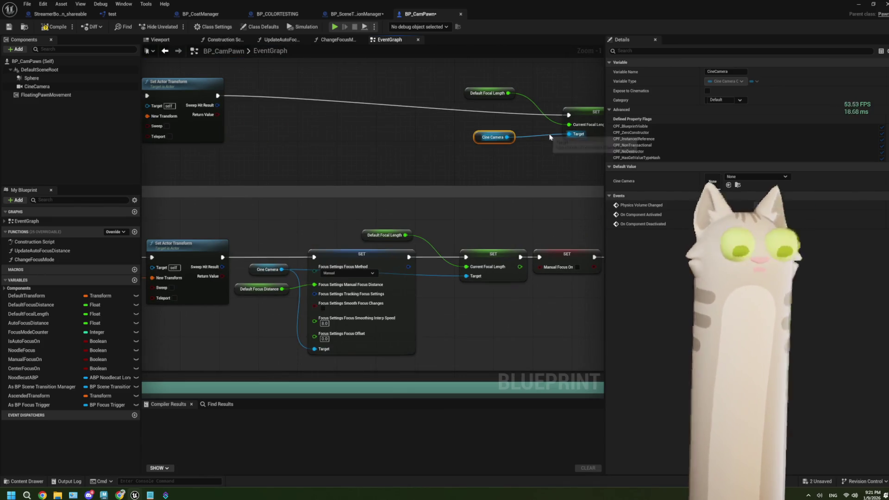
left_click_drag(545, 156, 458, 148)
left_click_drag(424, 88, 429, 118)
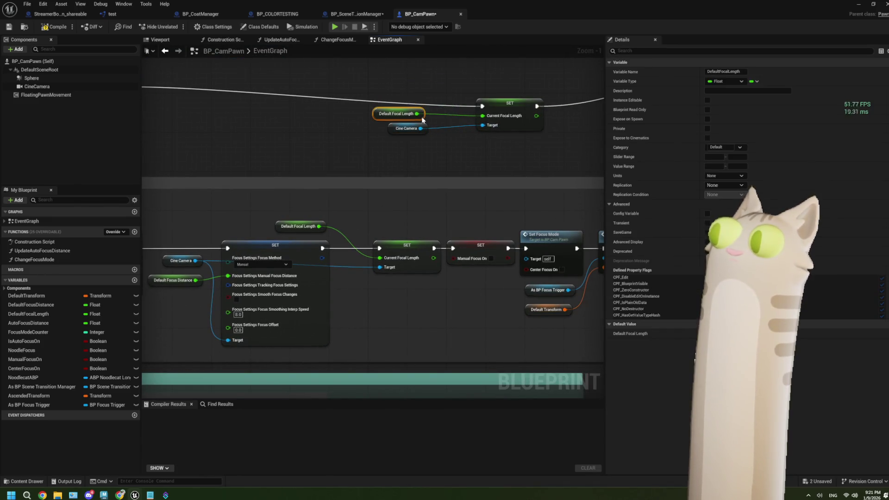
left_click_drag(400, 88, 537, 148)
scroll(507, 142, "down", 2)
left_click_drag(505, 123, 323, 105)
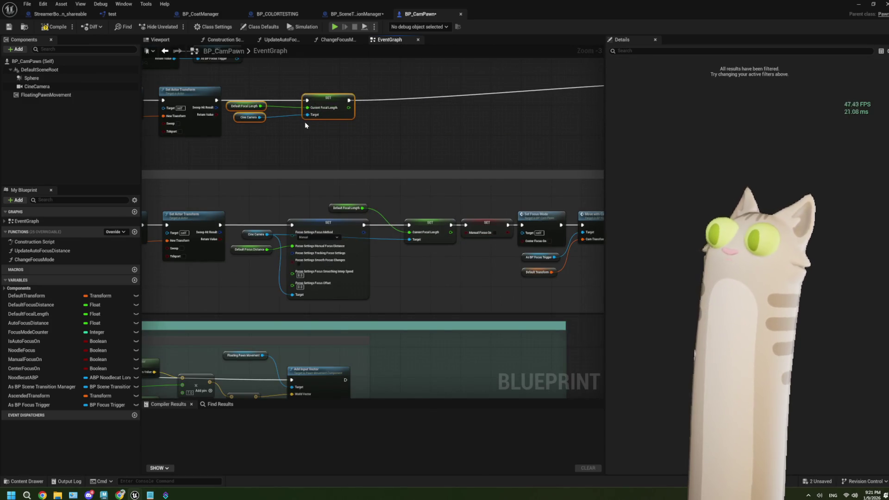
Position the Set Focus Mode and Move with Cam nodes right after the new SET
scroll(305, 125, "up", 3)
mouse_move(275, 118)
left_mouse_down()
mouse_move(343, 158)
mouse_move(362, 155)
mouse_move(361, 123)
mouse_move(357, 129)
mouse_move(384, 123)
mouse_move(358, 122)
left_mouse_up()
left_click(408, 122, "ctrl")
scroll(383, 143, "down", 5)
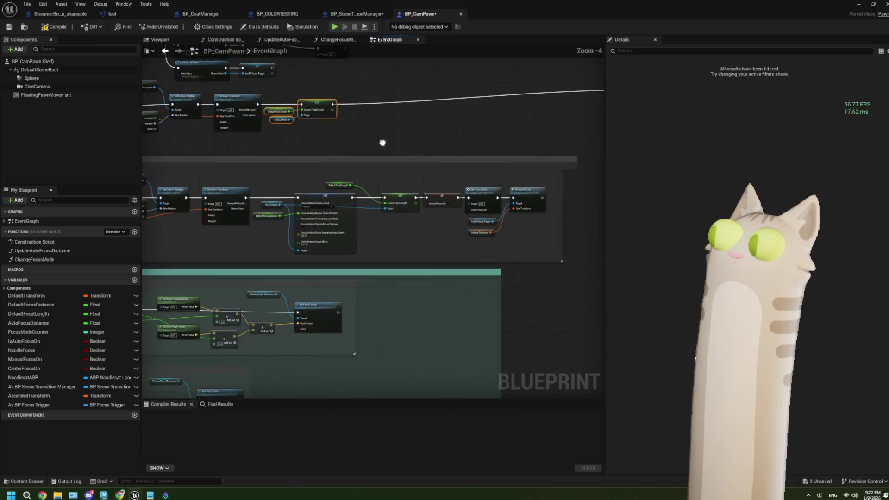
scroll(382, 143, "down", 2)
mouse_move(462, 136)
left_mouse_down()
mouse_move(283, 143)
mouse_move(323, 143)
left_mouse_up()
scroll(284, 142, "up", 7)
left_click(241, 107)
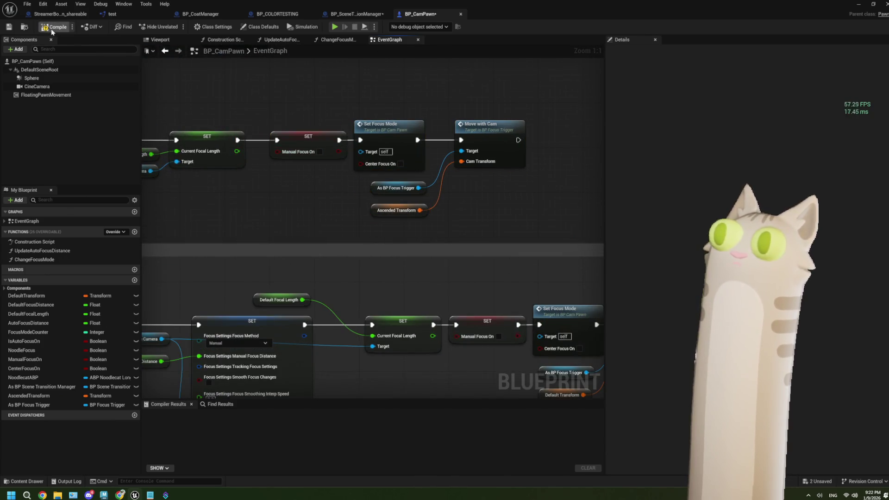
Compile BP_CamPawn and start a play-in-editor test session
left_click(9, 27)
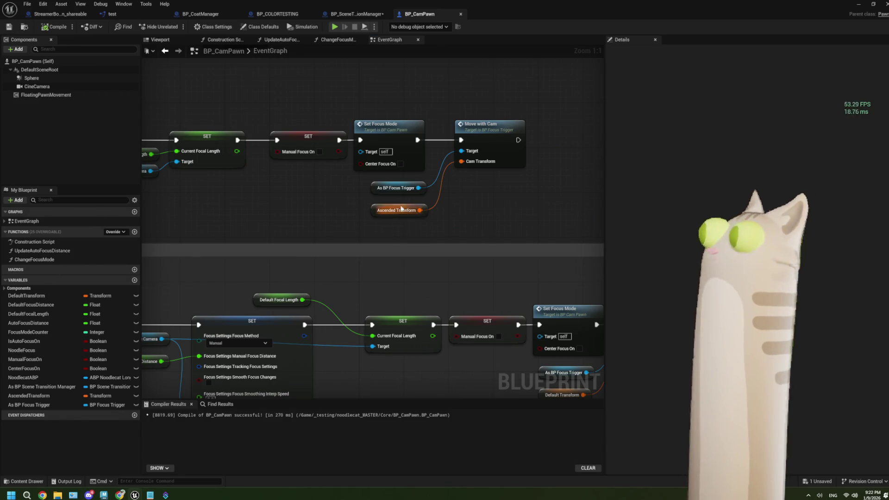
left_click(886, 4)
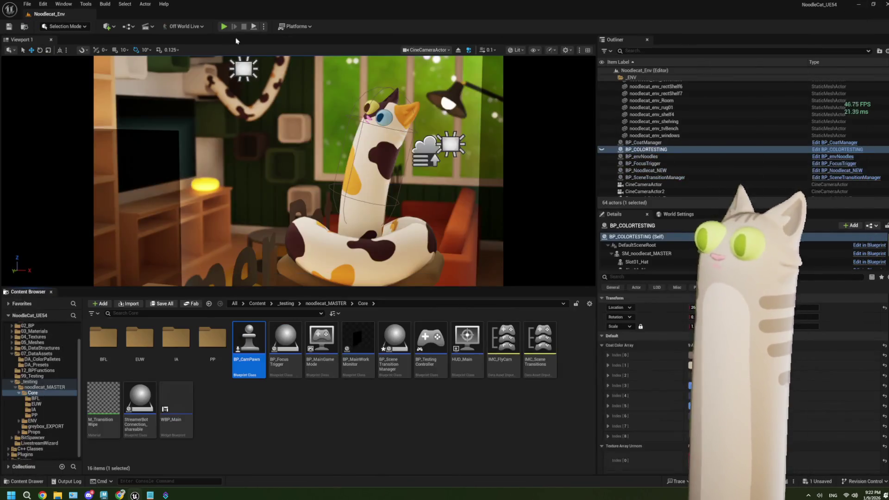
key("alt+p")
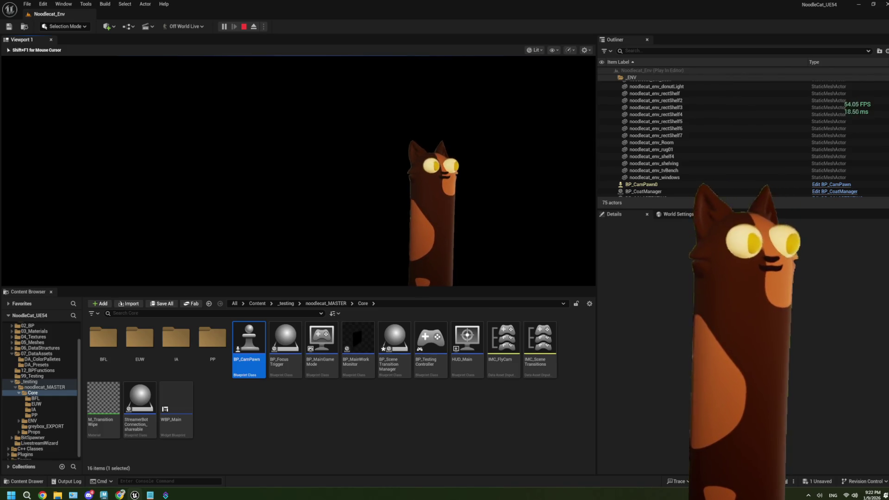
Stop the play session, save all changes, and bring up ThePlan.txt
key("Escape")
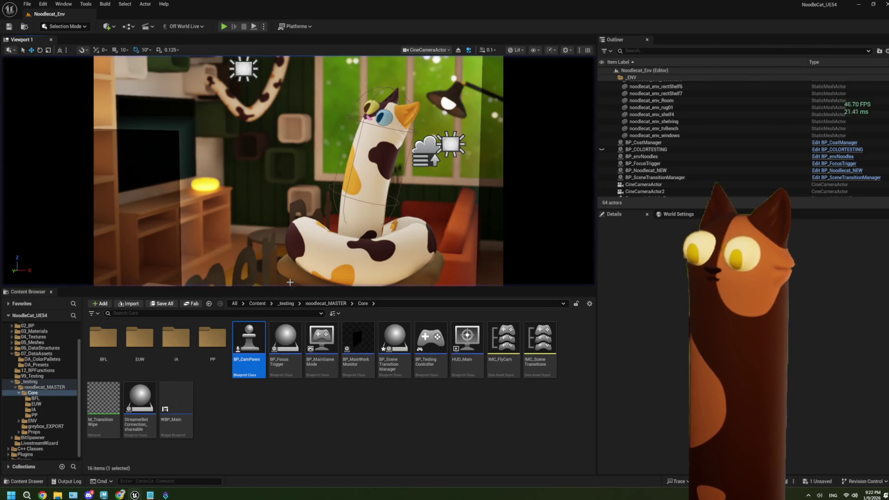
left_click(269, 422)
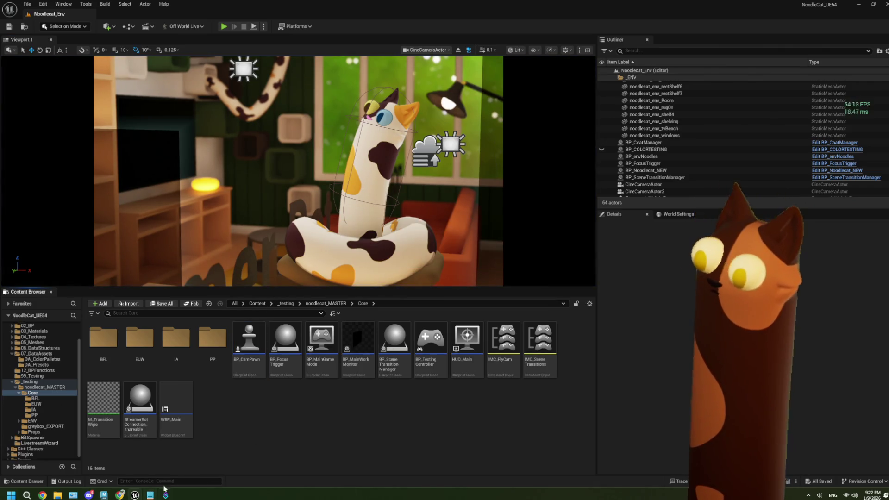
left_click(150, 495)
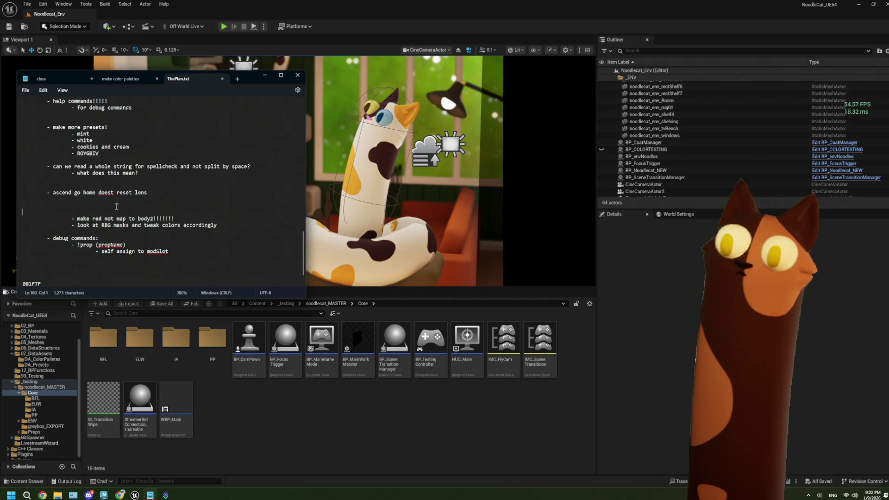
Delete the 'ascend go home doest reset lens' to-do line from ThePlan.txt
left_click_drag(158, 195, 9, 196)
key("BackSpace")
key("BackSpace")
key("BackSpace")
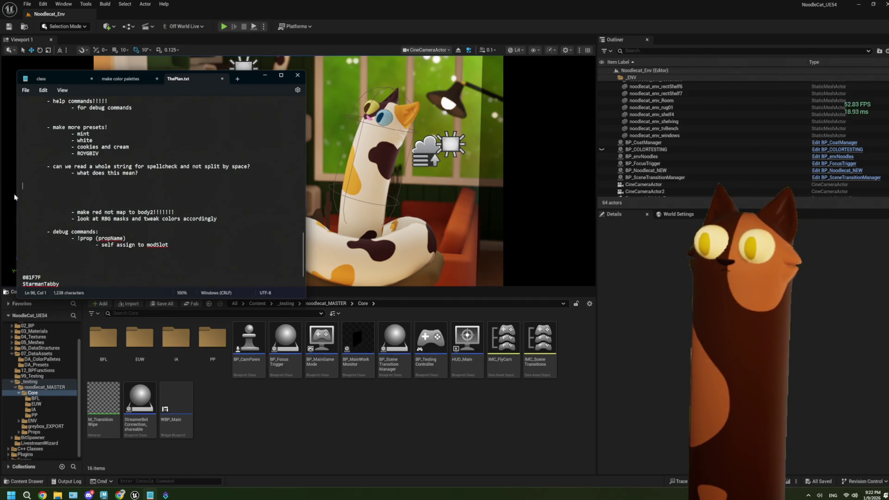
key("BackSpace")
key("BackSpace")
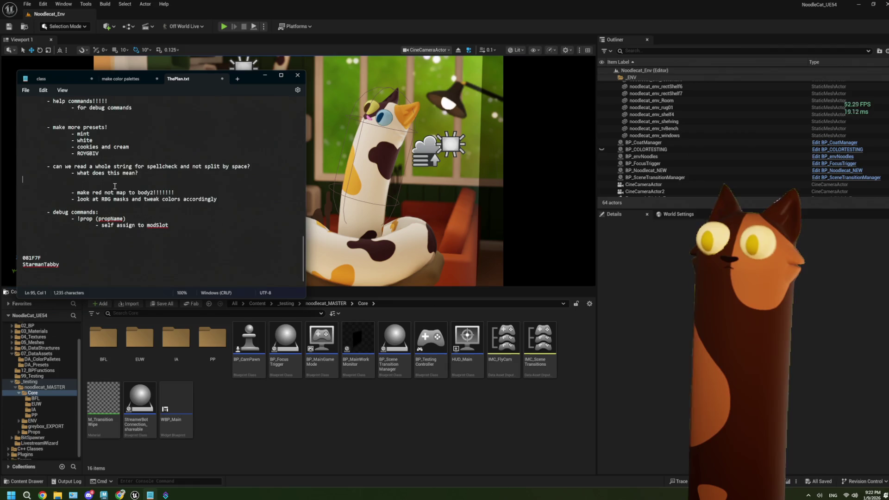
Move the whole-string spellcheck question to an indented line below the debug commands block
scroll(71, 186, "up", 1)
left_click_drag(138, 192, 1, 188)
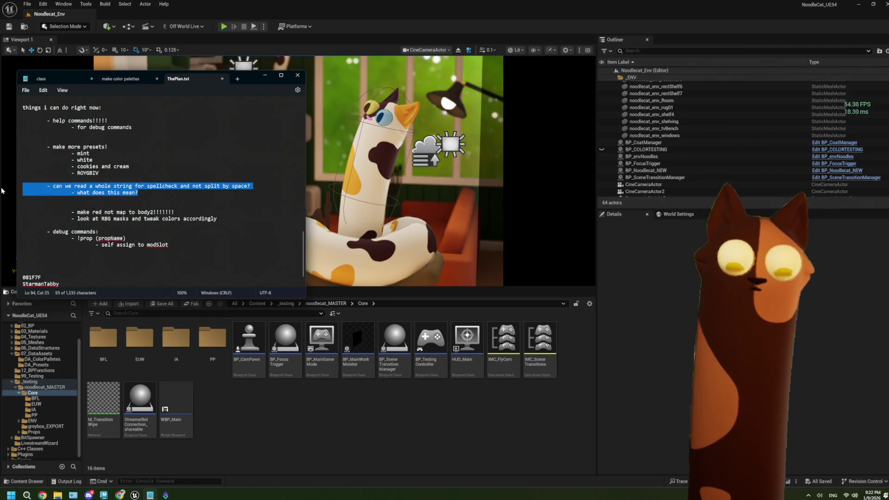
key("BackSpace")
key("BackSpace")
key("BackSpace")
left_click(178, 226)
key("Return")
key("Return")
key("Tab")
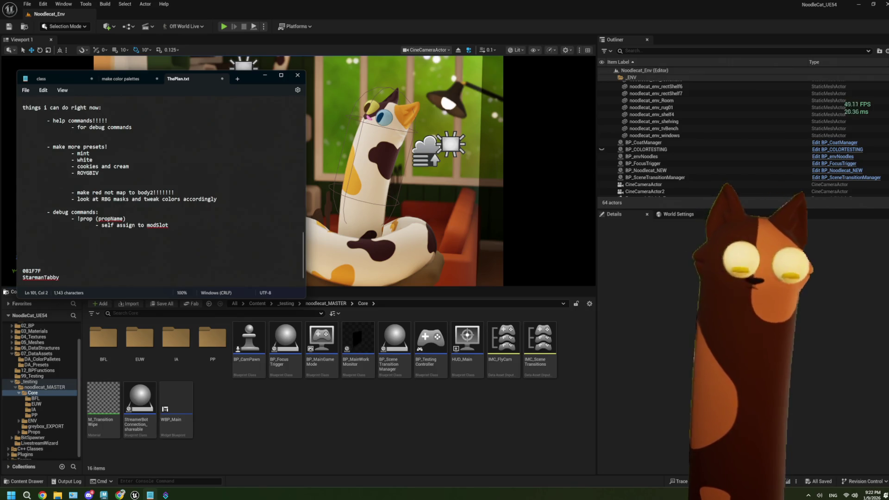
type("- can we read a whole string for spellcheck and not split by space? \t\t- what does this mean?")
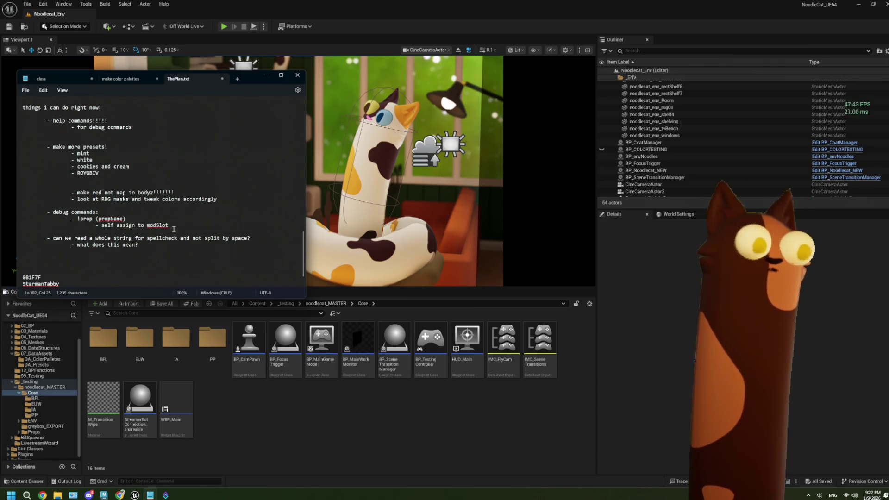
scroll(174, 229, "up", 1)
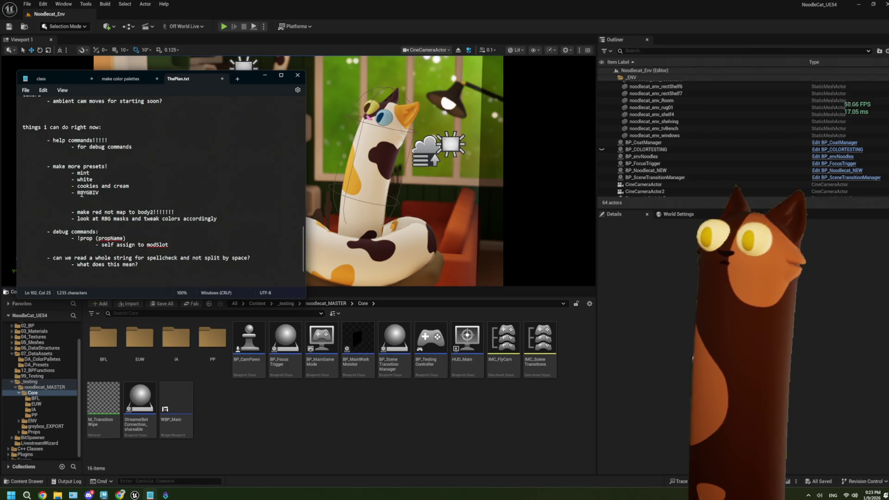
Select and reread the colour-preset items, including 'make red not map to body2'
mouse_move(108, 195)
left_mouse_down()
mouse_move(22, 166)
mouse_move(48, 166)
left_mouse_up()
left_click(77, 212)
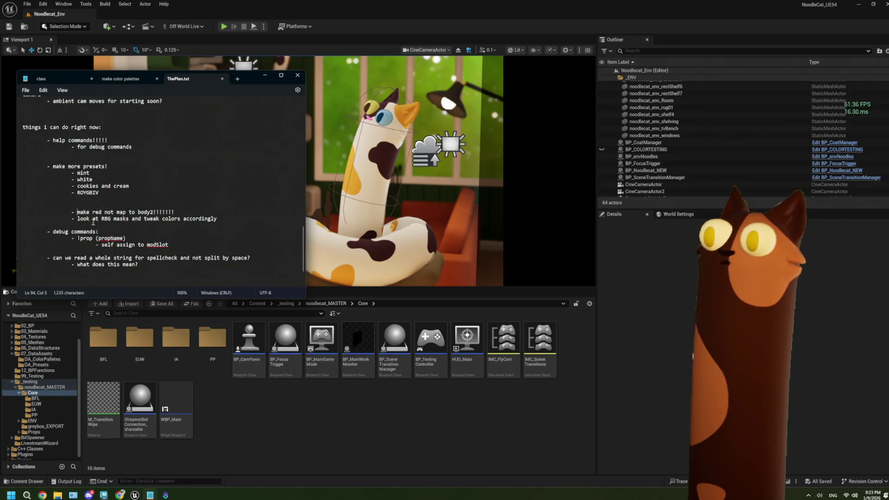
left_click_drag(69, 209, 220, 227)
scroll(195, 209, "up", 1)
scroll(153, 184, "down", 2)
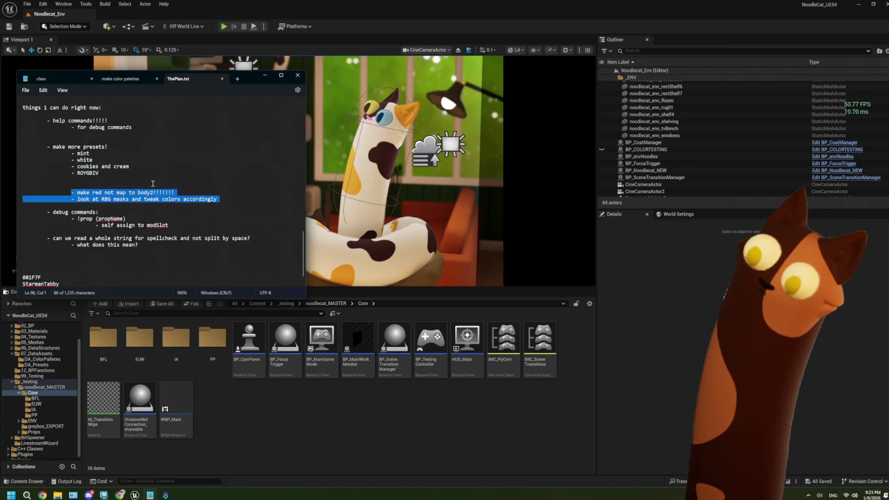
Check modSlot's spelling suggestions, reread the debug commands block, and minimize Notepad
right_click(161, 227)
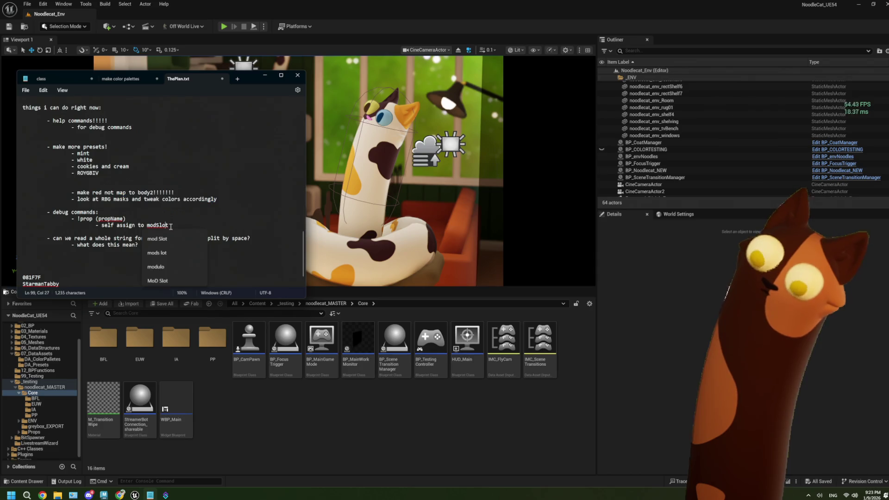
left_click(162, 191)
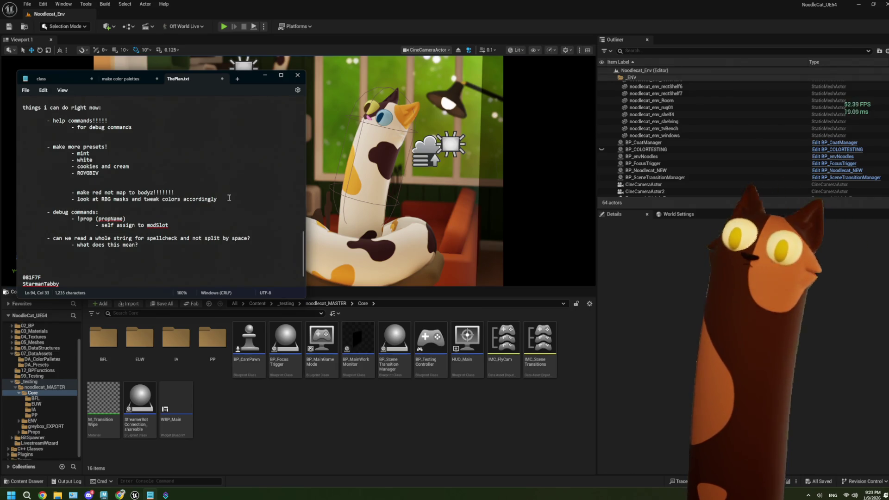
left_click_drag(170, 225, 16, 212)
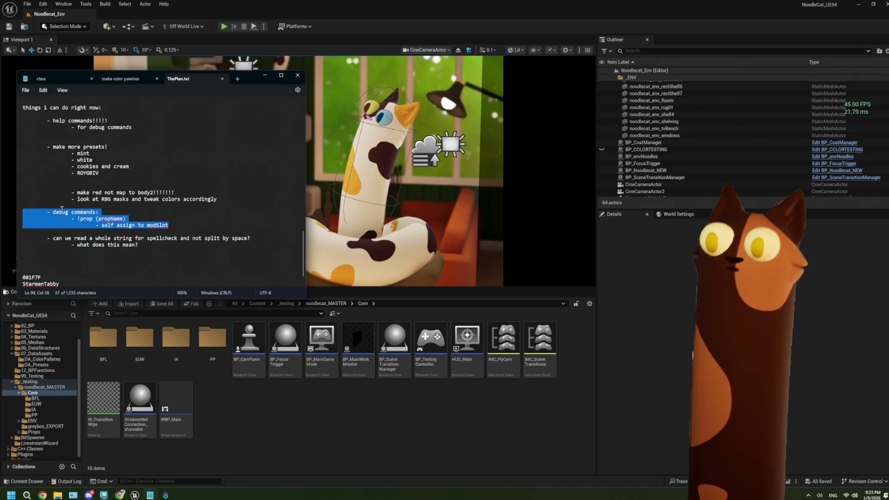
mouse_move(170, 226)
left_mouse_down()
mouse_move(46, 213)
mouse_move(71, 219)
left_mouse_up()
scroll(132, 227, "up", 1)
scroll(133, 229, "down", 1)
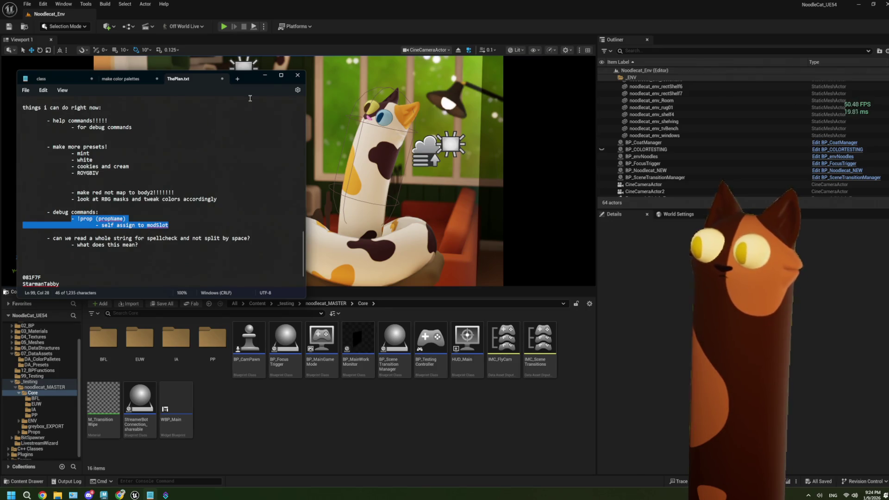
left_click(265, 76)
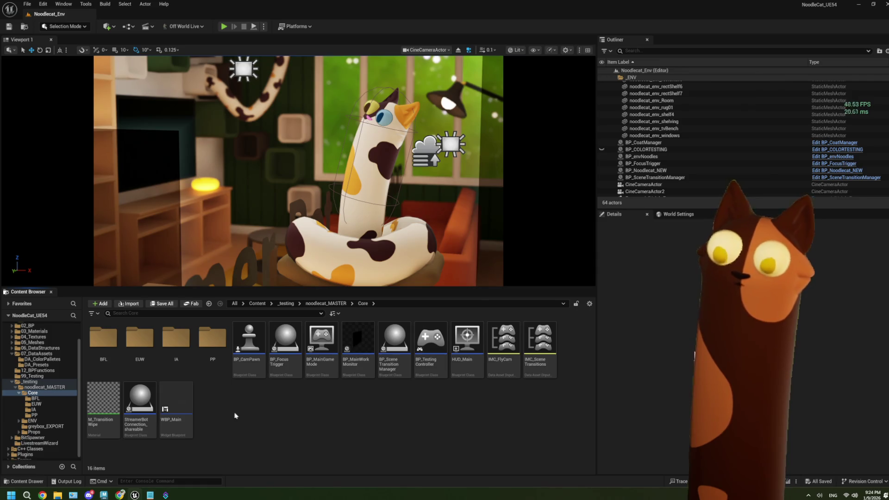
Open the BP_CoatManager blueprint from the noodlecat_MASTER folder
scroll(63, 414, "down", 1)
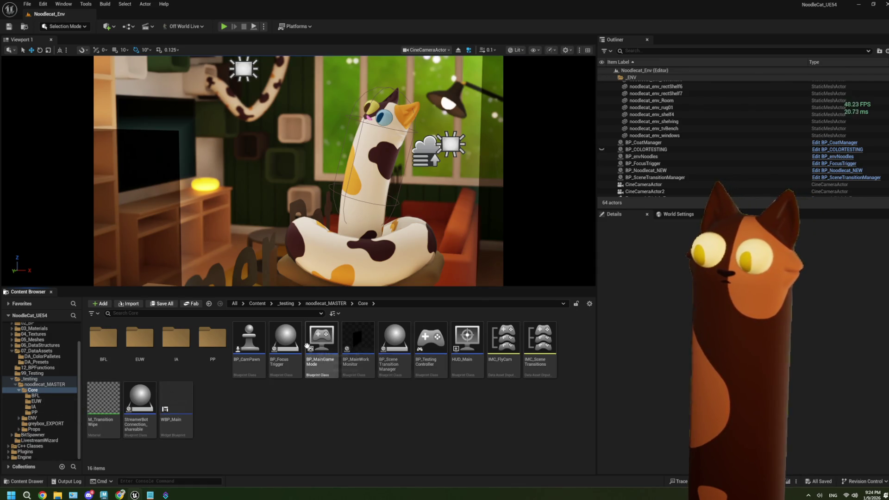
left_click(326, 303)
double_click(286, 345)
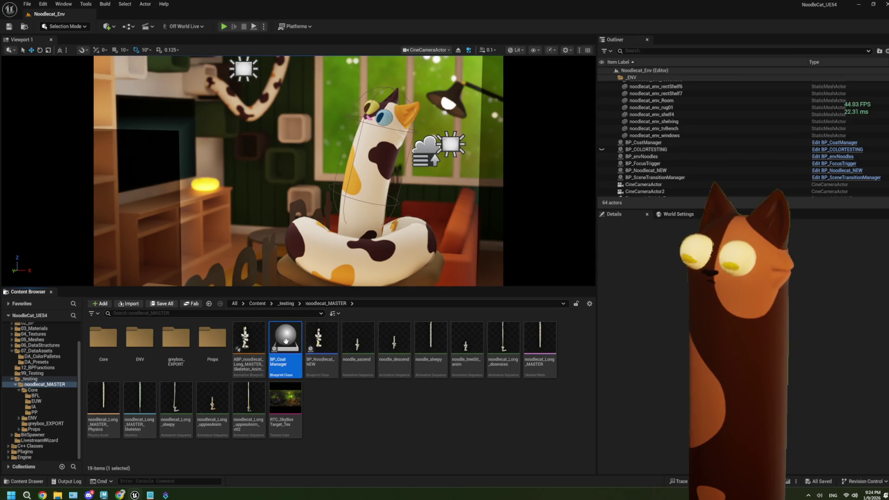
Inspect BP_CoatManager's body-part and color nodes, then switch to Streamer.bot
scroll(363, 302, "down", 3)
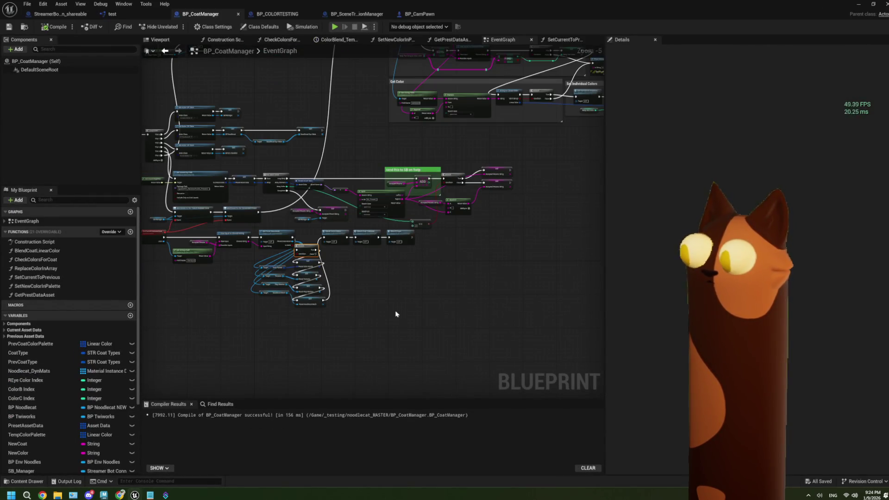
scroll(395, 310, "down", 3)
left_click_drag(390, 280, 321, 290)
scroll(321, 290, "up", 3)
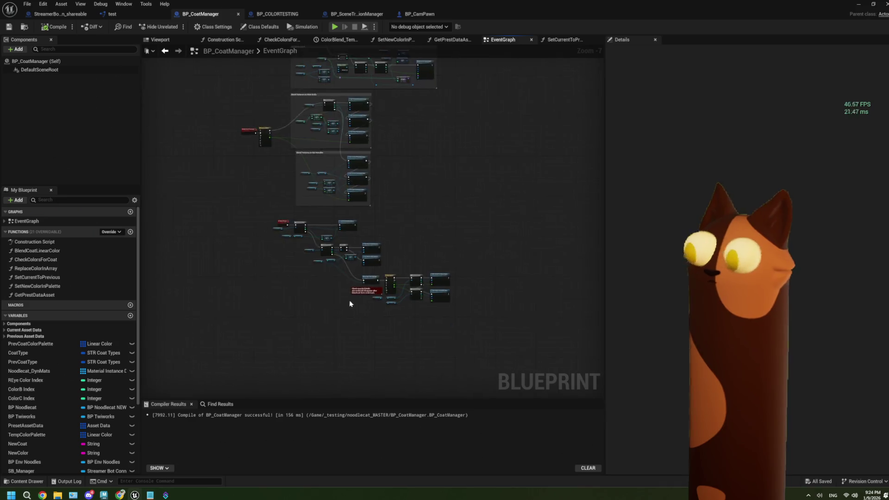
scroll(319, 321, "down", 3)
scroll(319, 320, "up", 4)
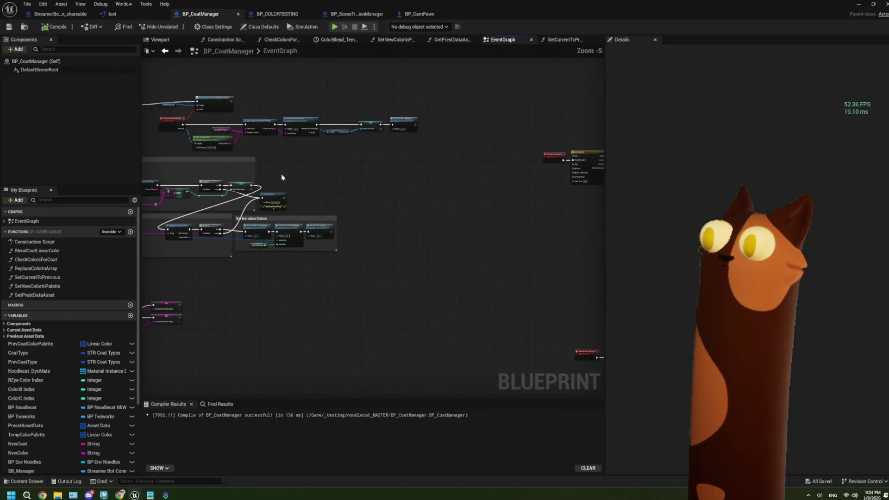
left_click_drag(350, 195, 440, 179)
scroll(385, 185, "down", 2)
mouse_move(385, 185)
left_mouse_down()
mouse_move(531, 103)
mouse_move(452, 113)
mouse_move(337, 235)
left_mouse_up()
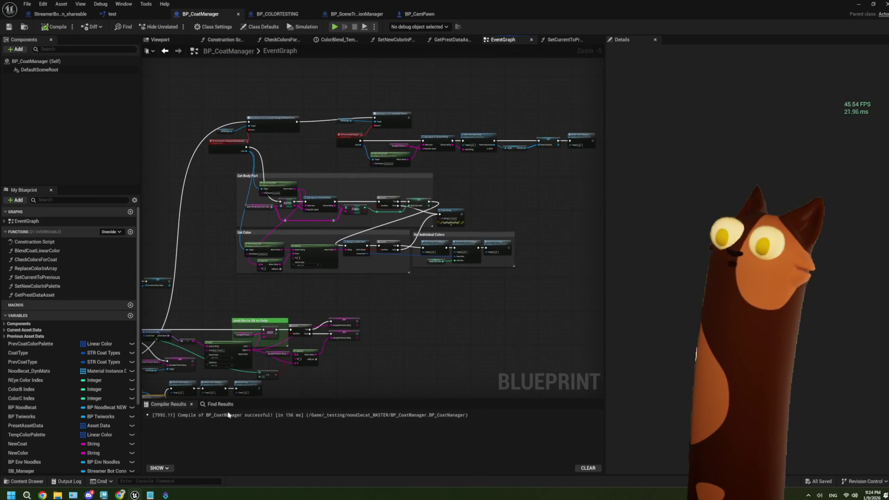
left_click(165, 495)
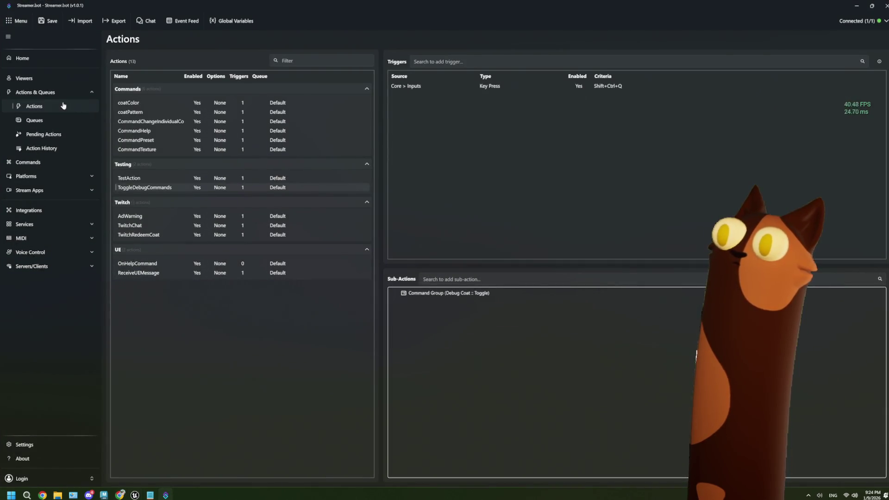
Create a !prop chat command in the Debug Coat group and select it
left_click(59, 162)
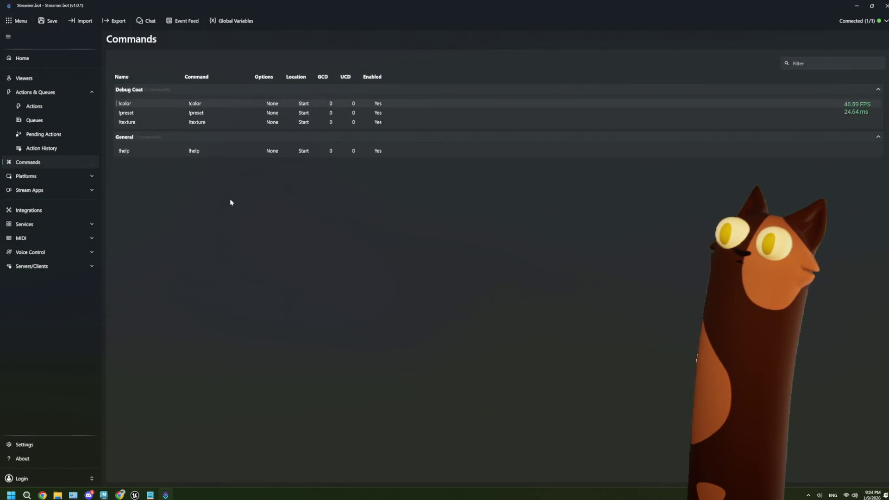
right_click(205, 191)
left_click(217, 204)
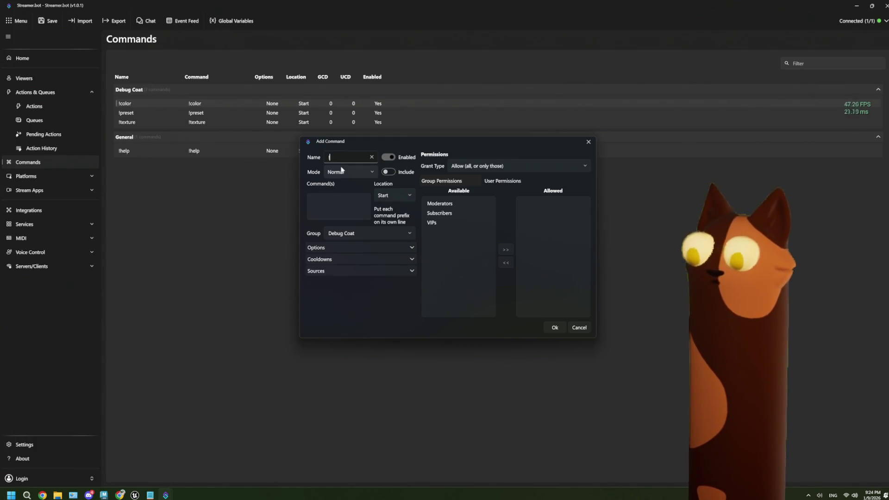
type("!prop")
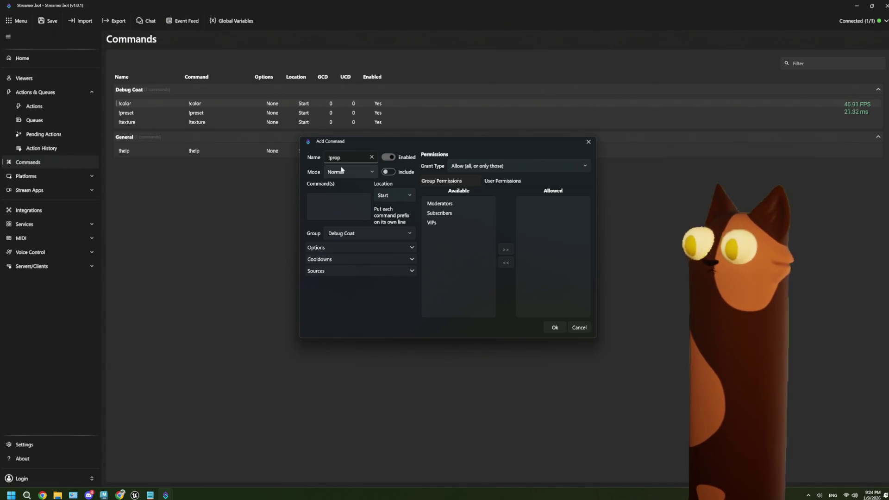
left_click(351, 195)
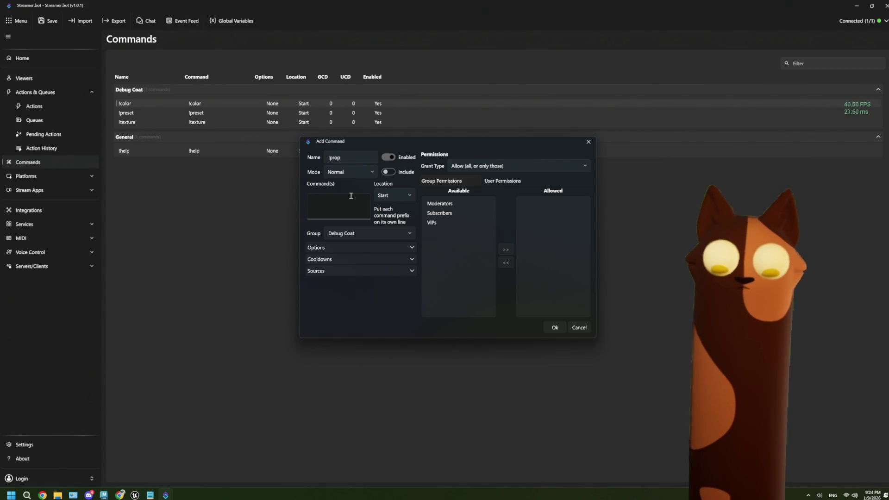
type("!prop")
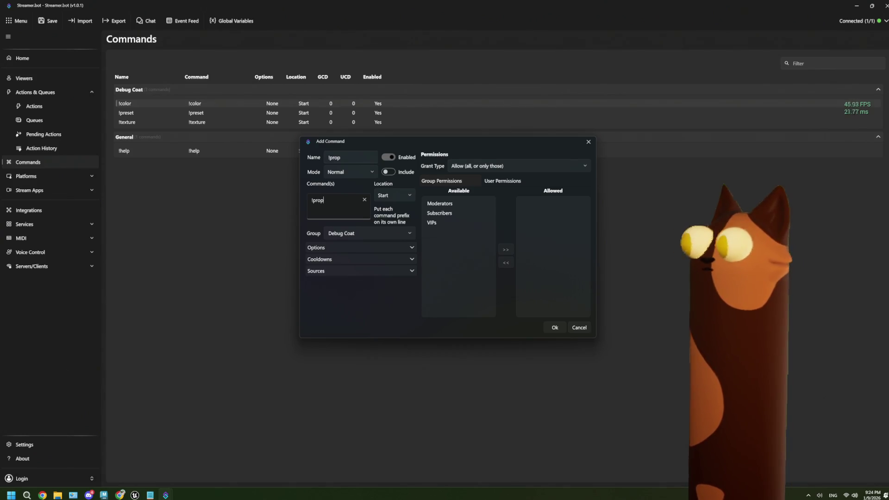
left_click(555, 328)
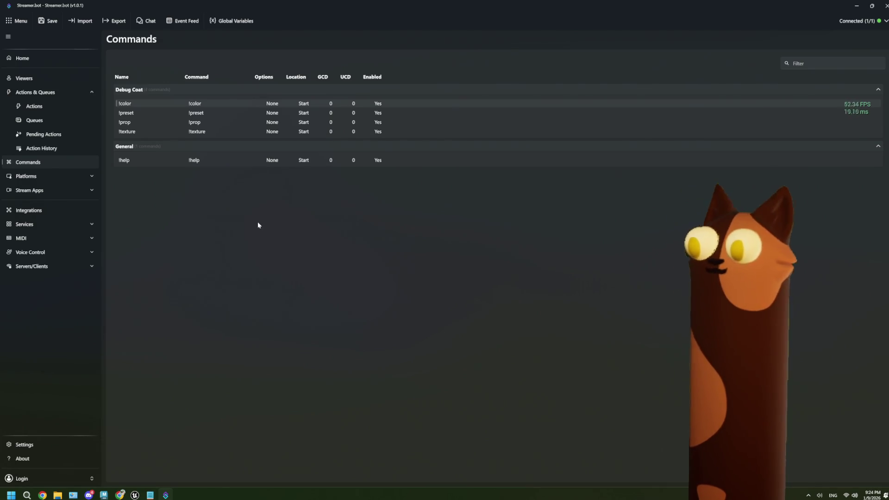
left_click(138, 121)
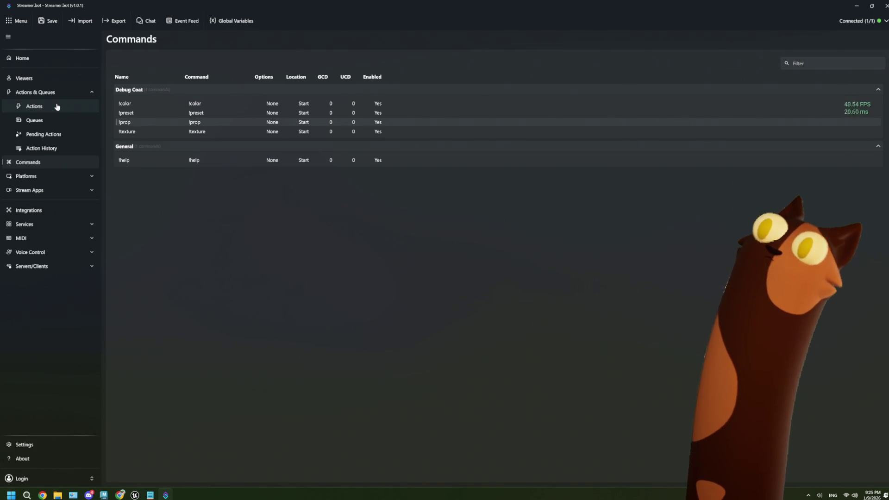
Duplicate the CommandTexture action and rename the copy to CommandProp
left_click(57, 107)
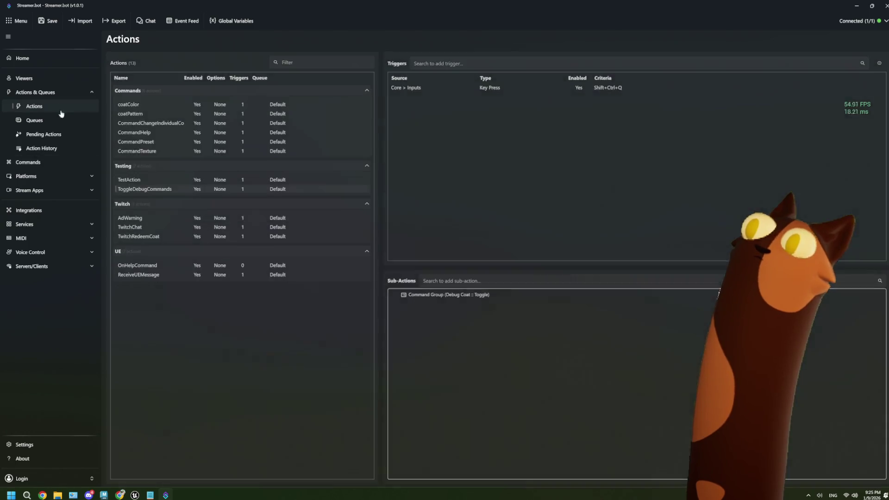
right_click(154, 150)
left_click(174, 191)
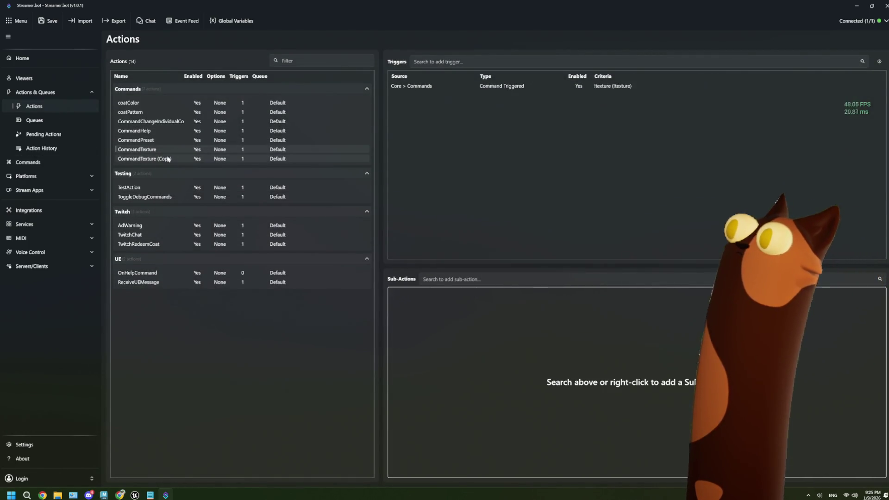
right_click(169, 161)
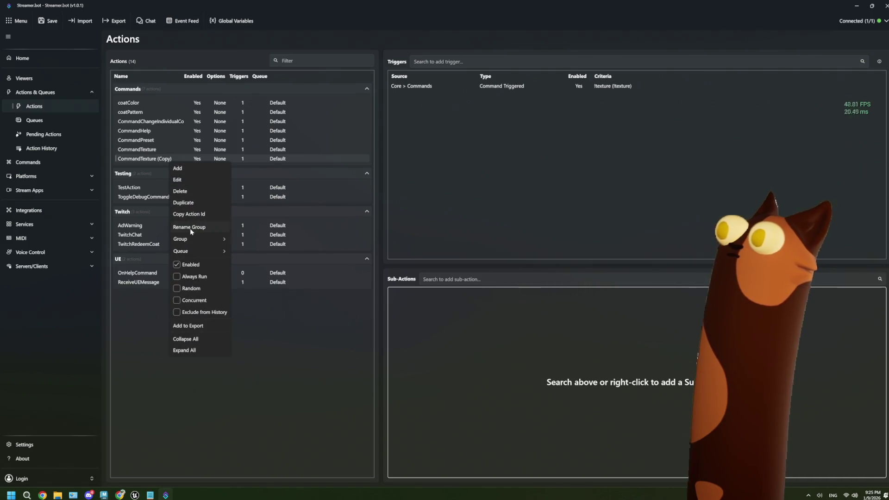
left_click(187, 181)
left_click_drag(426, 206, 394, 206)
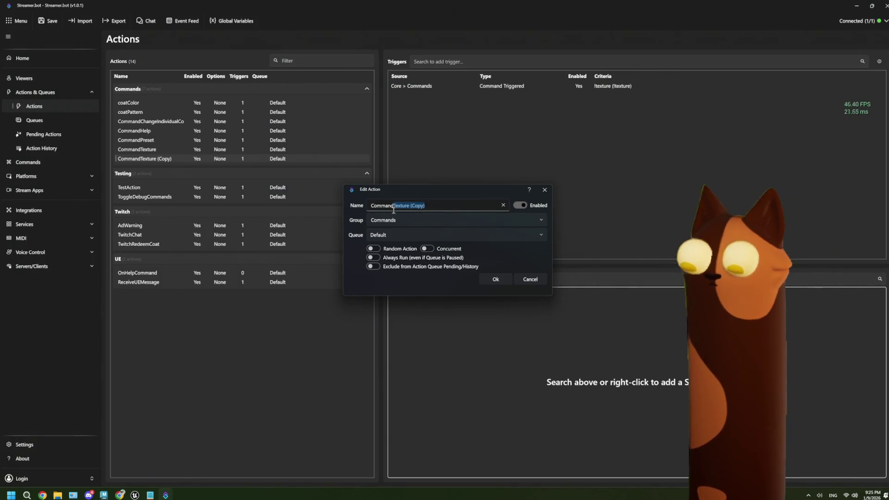
type("Prop")
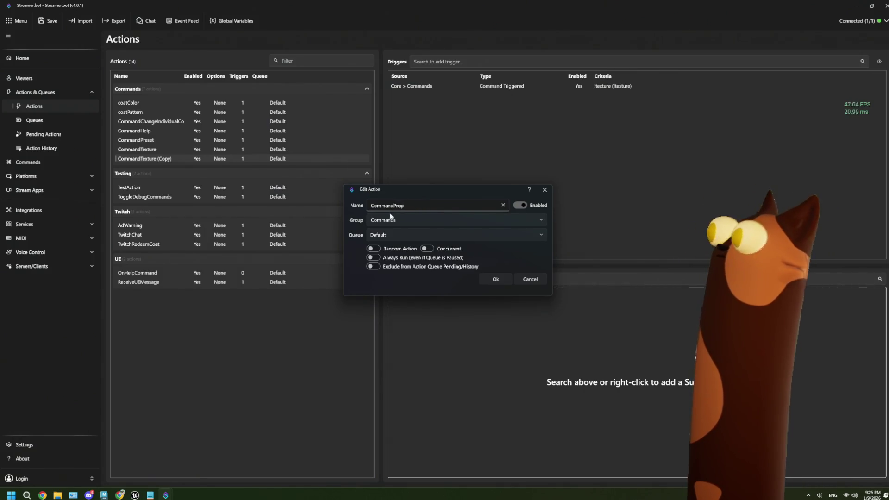
left_click(497, 281)
Set CommandProp's command trigger to !prop and save the configuration
right_click(553, 86)
left_click(569, 108)
left_click(414, 234)
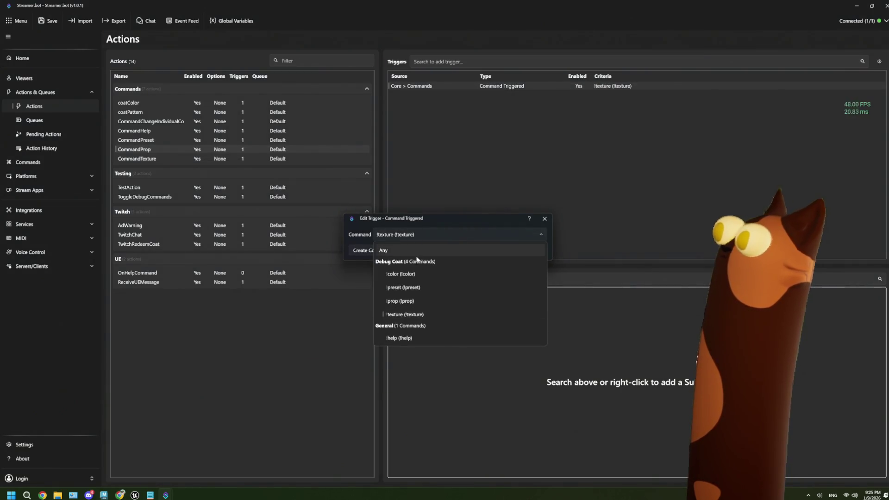
left_click(411, 302)
left_click(494, 251)
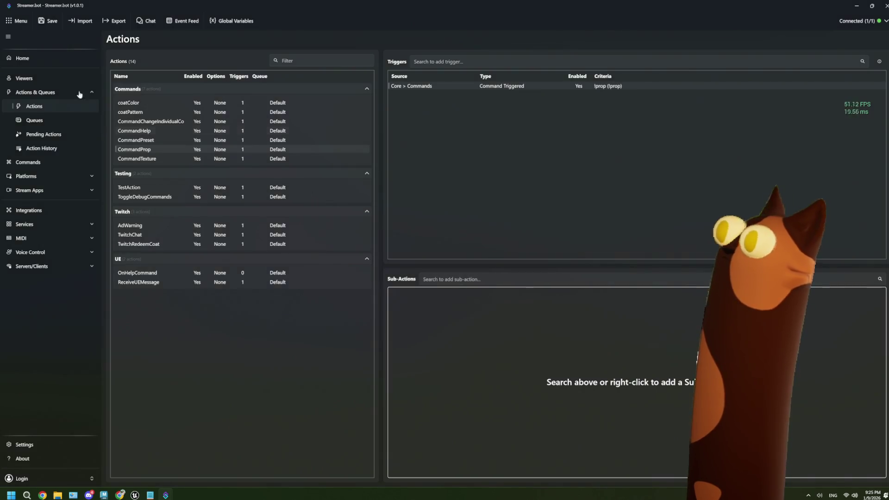
left_click(52, 20)
In StreamerBotConnection_shareable, move the help-message comment down to expose the switch node
key("alt+Tab")
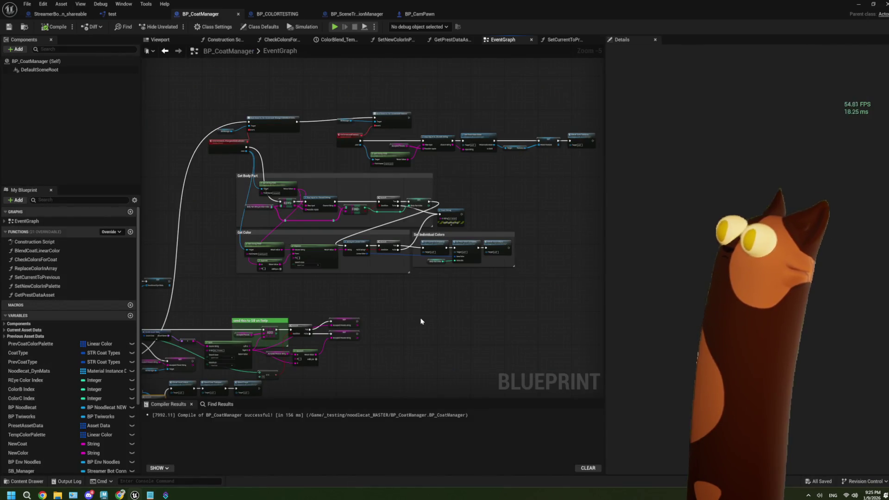
scroll(419, 318, "down", 1)
left_click(78, 14)
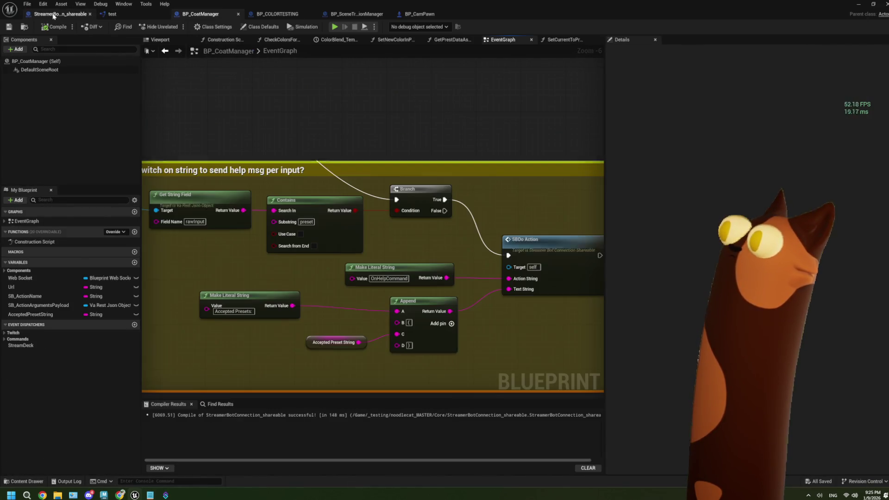
left_click(338, 257)
scroll(338, 257, "down", 4)
scroll(337, 257, "up", 2)
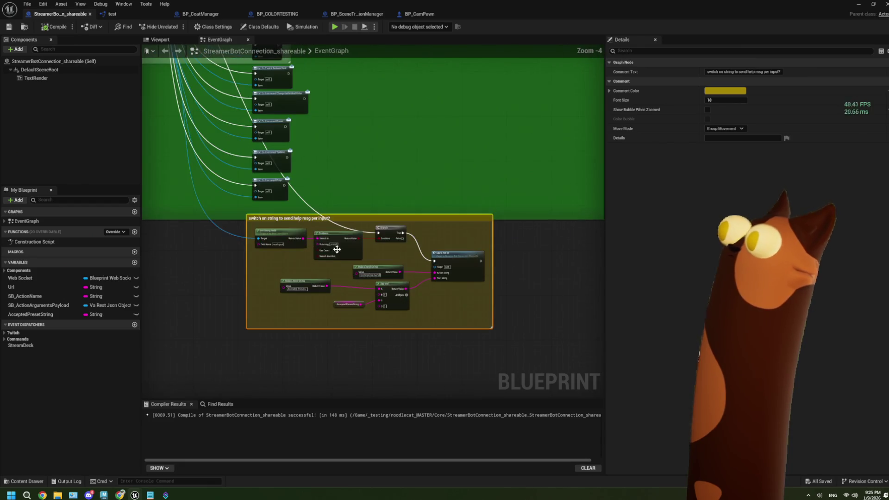
left_click_drag(348, 219, 312, 370)
mouse_move(260, 247)
left_mouse_down()
mouse_move(200, 119)
mouse_move(246, 167)
mouse_move(284, 141)
mouse_move(296, 148)
left_mouse_up()
scroll(295, 148, "up", 4)
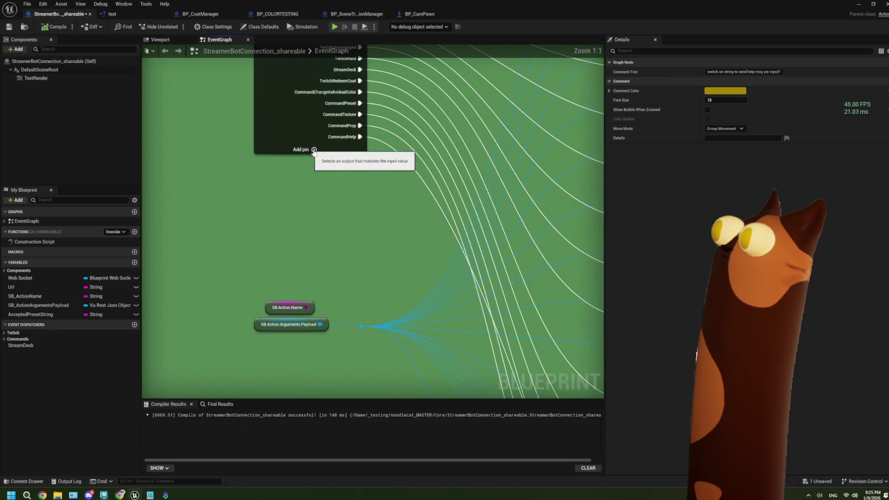
Add a new output pin to the Switch on String node and name it CommandProp
left_click(304, 138)
left_click(672, 273)
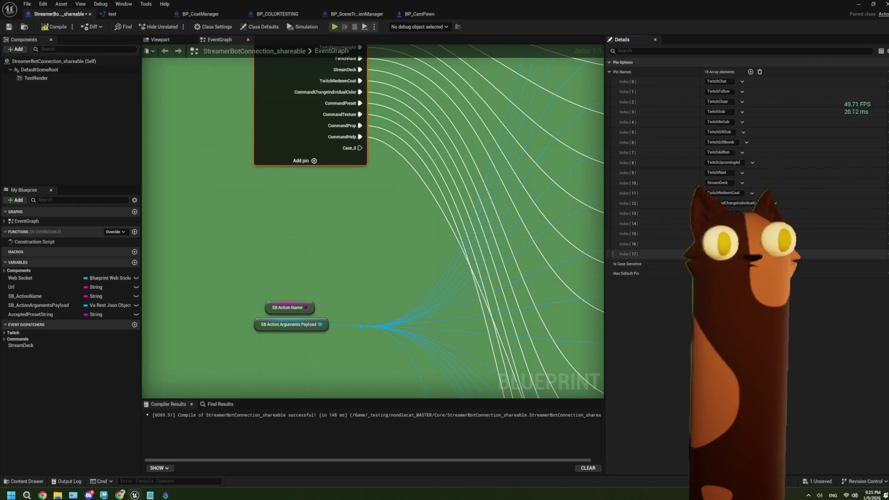
left_click(342, 233)
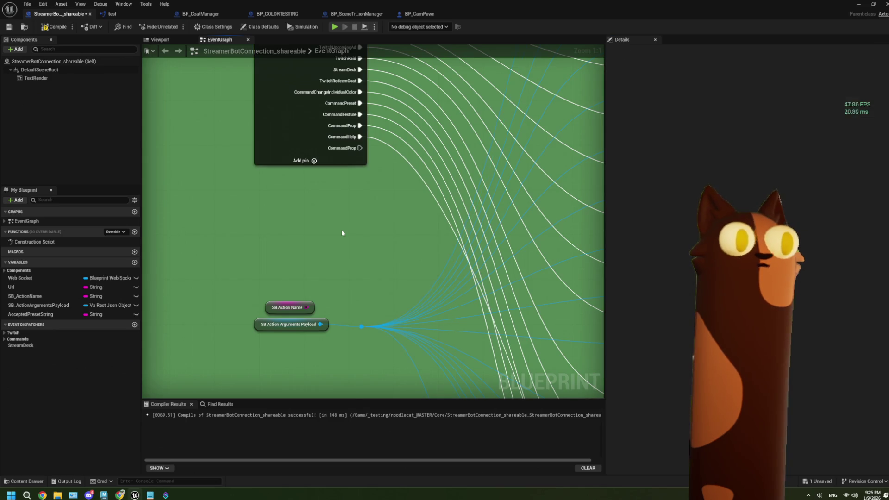